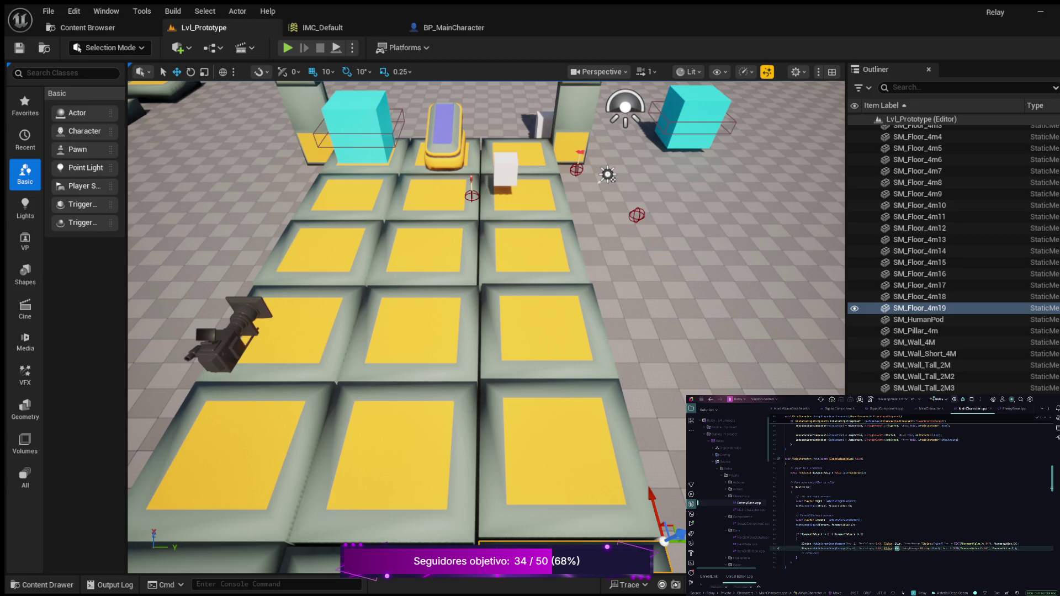
- Add an autocompleted 'Ke…' statement below bCanEverTick = true, then launch Play In Editor
scroll(911, 491, up, 10)
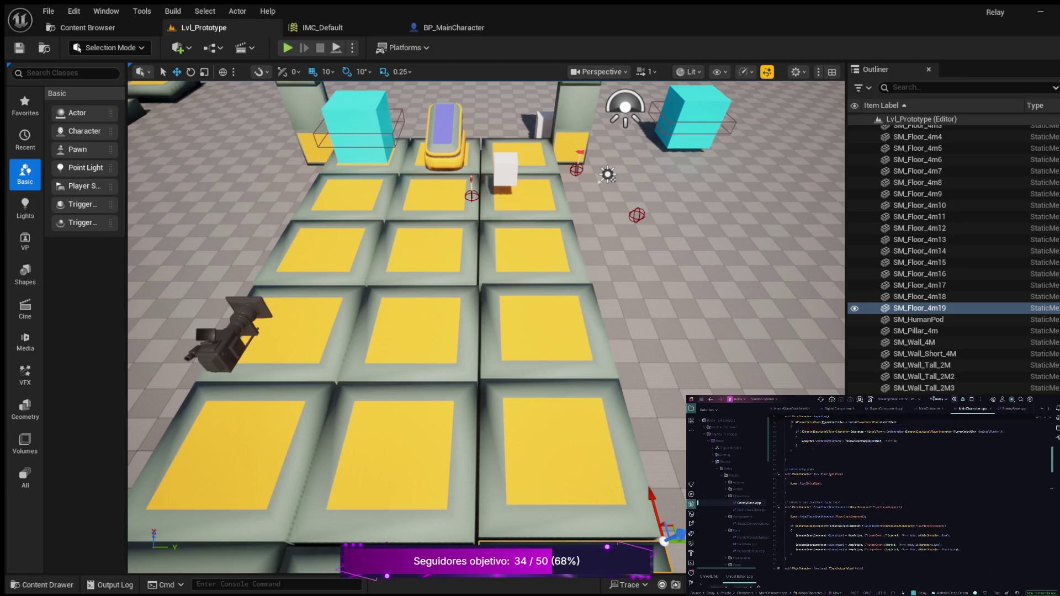
scroll(910, 491, up, 5)
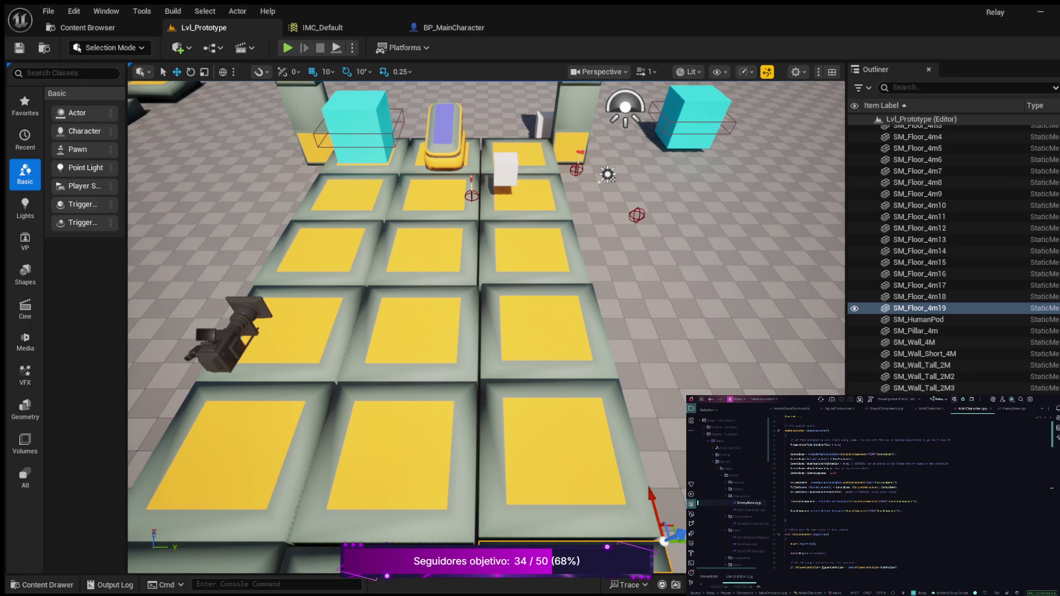
click(841, 444)
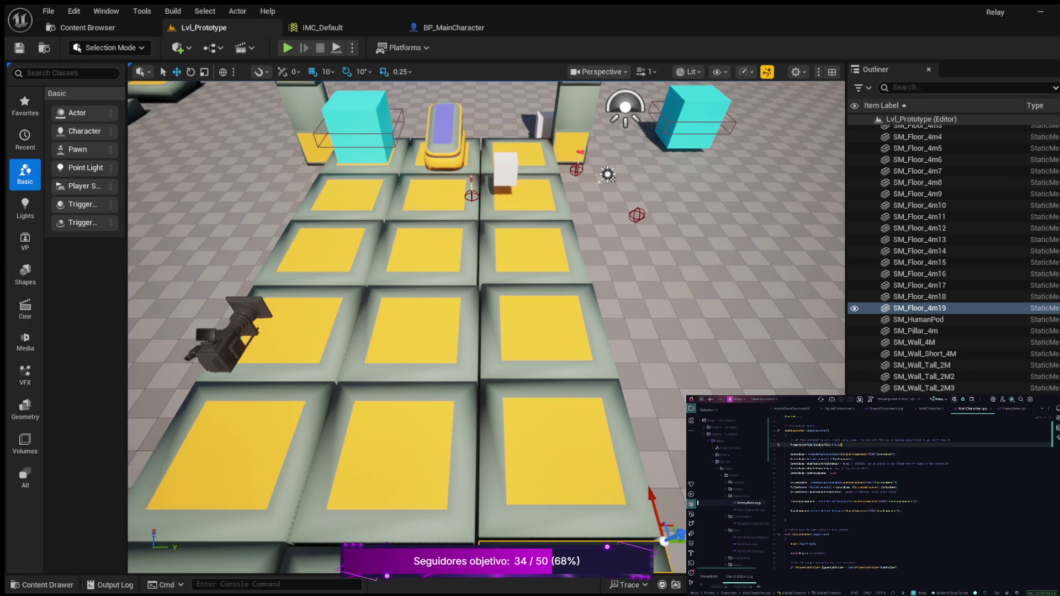
key(Return)
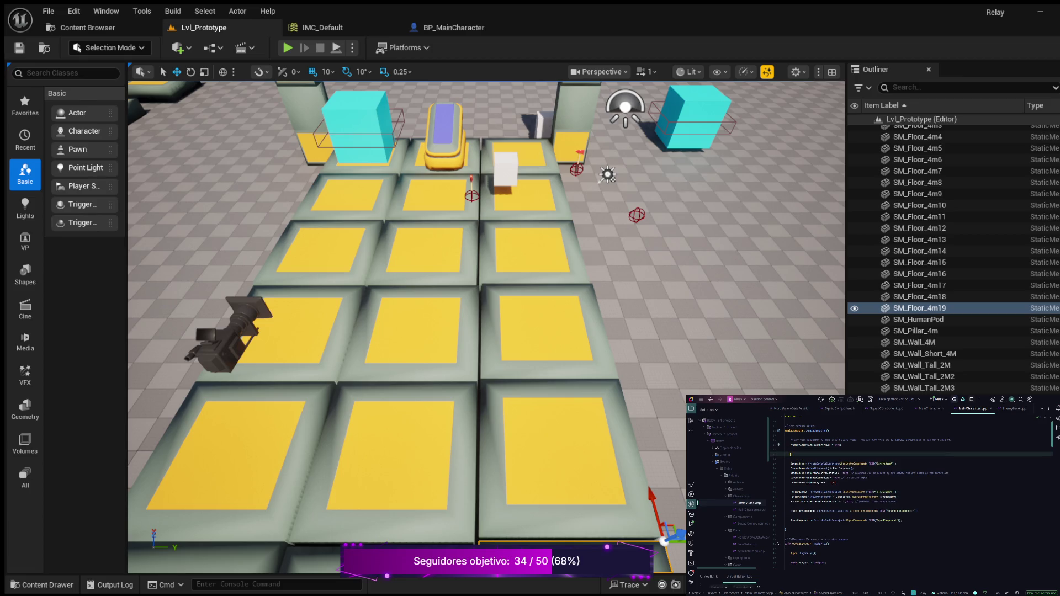
text(Ke)
key(Return)
key(Return)
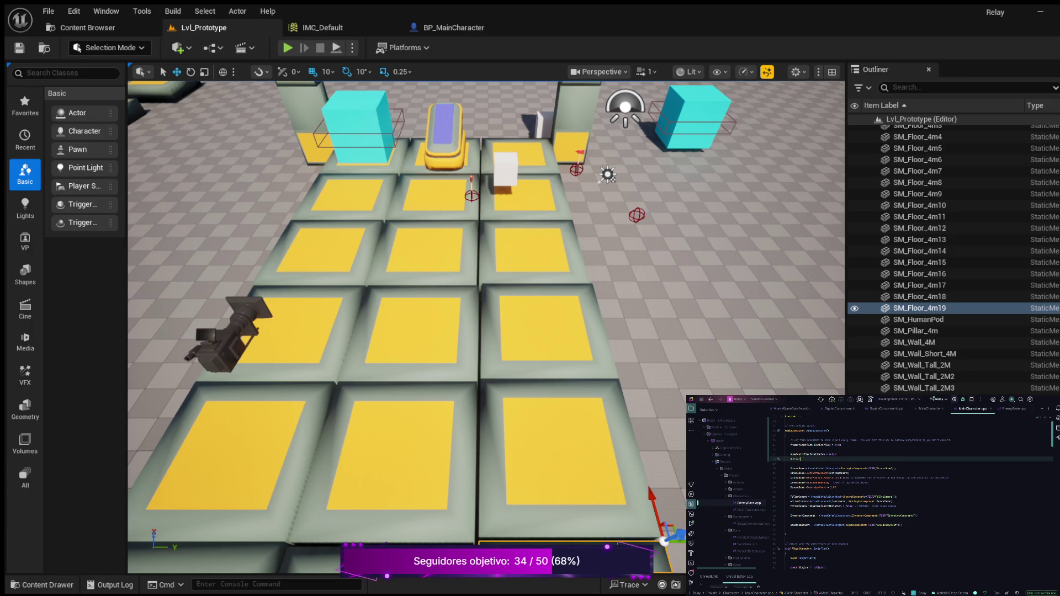
key(Tab)
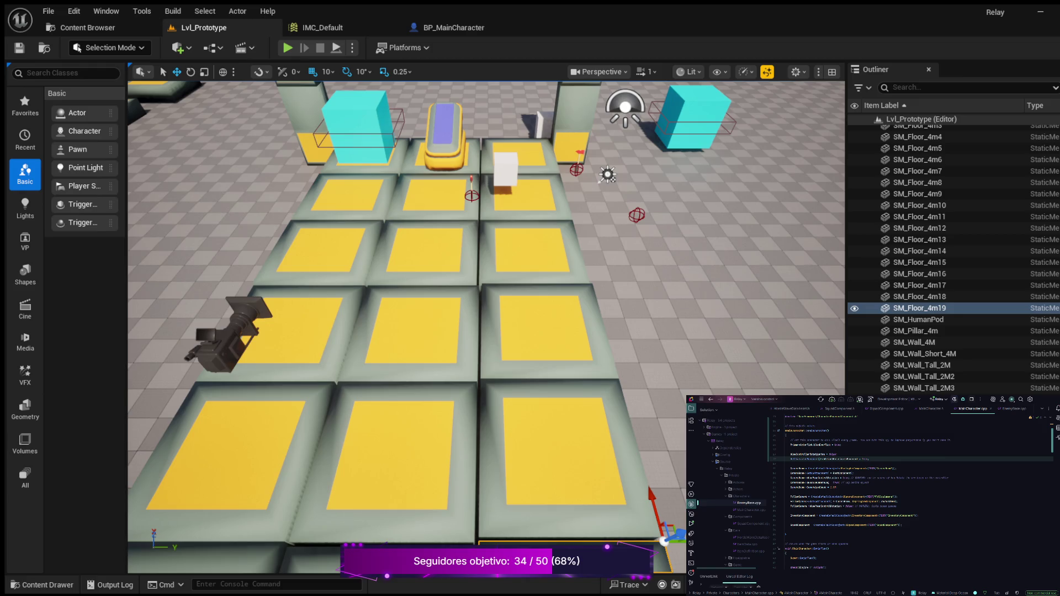
key(alt+p)
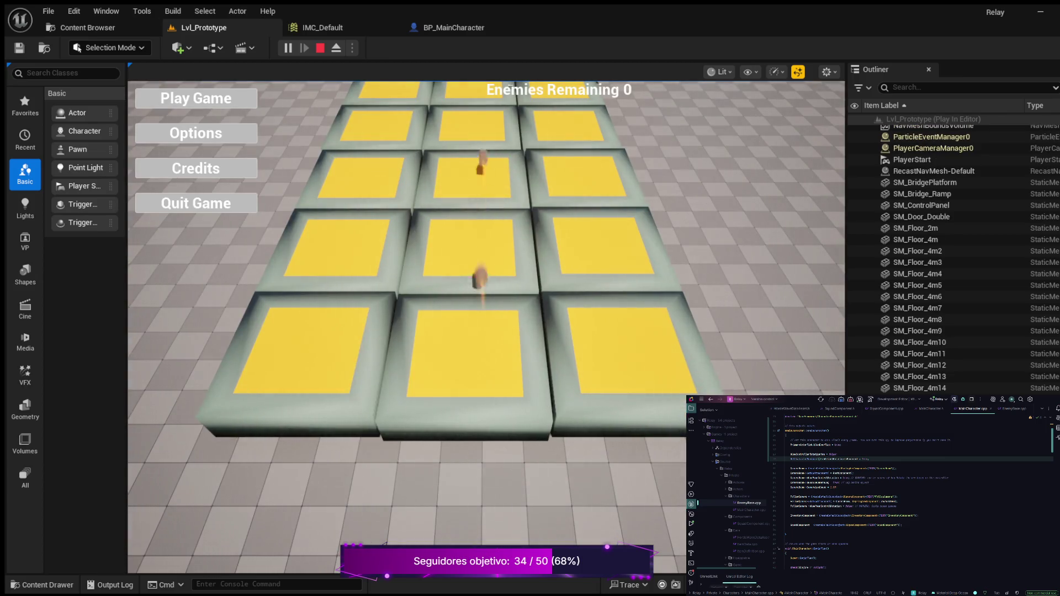
- Start Play Game, walk the character forward, left, right and back with WASD, then stop the session
click(196, 99)
key(w)
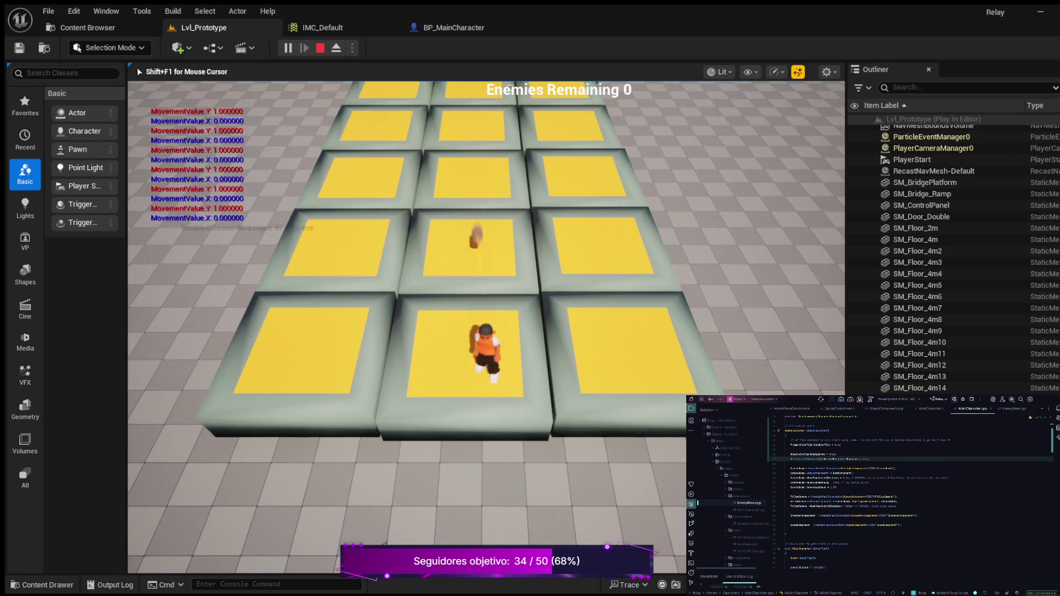
key(a)
key(d)
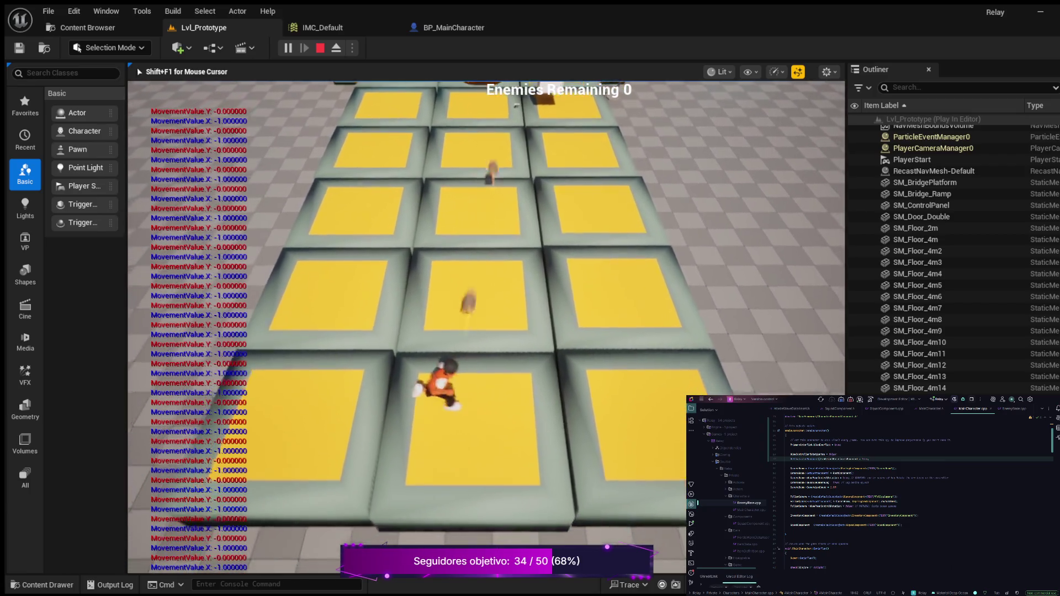
key(s)
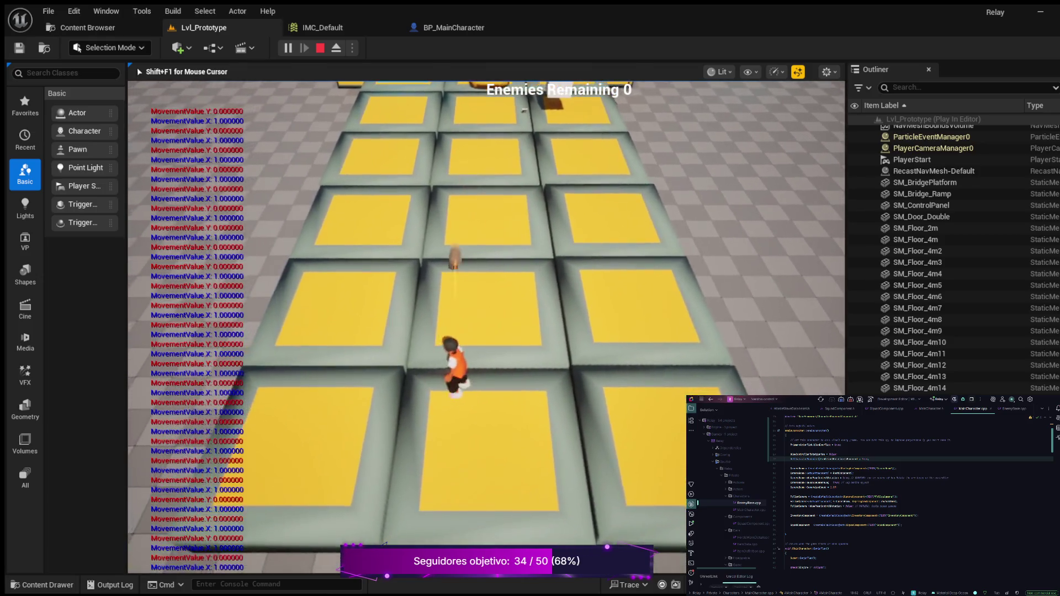
key(Escape)
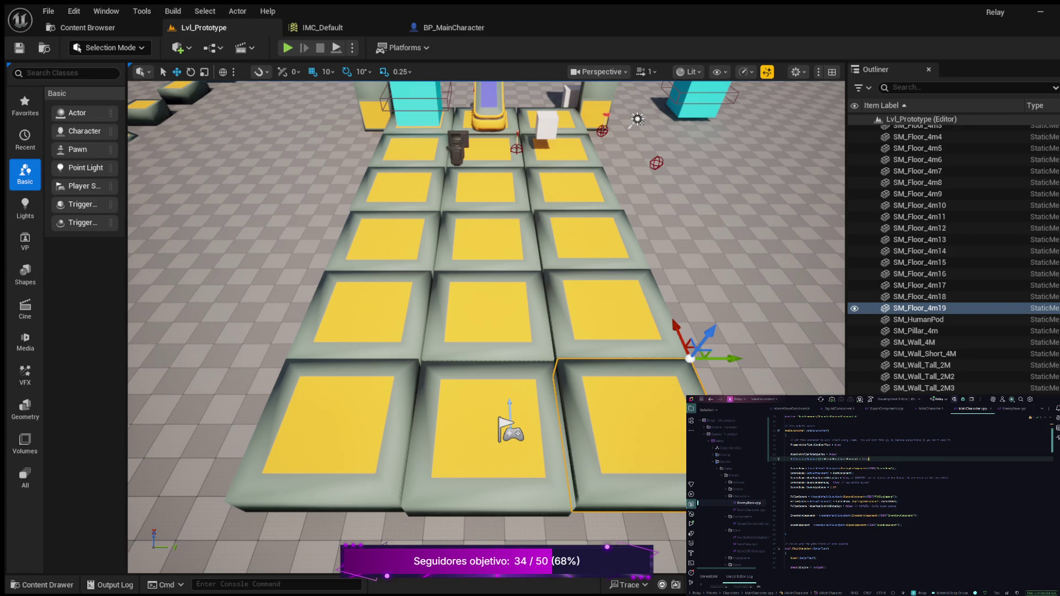
- Add a constructor line setting SetCharacterMovement()->RotationRate to an FRotator with arguments 720 and 0.0f
key(Return)
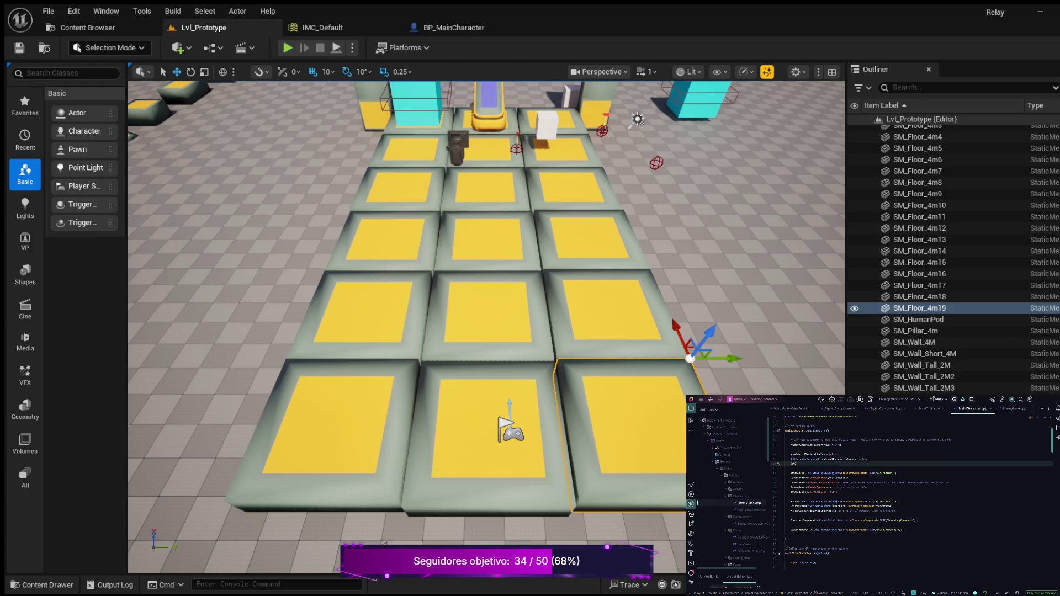
key(Return)
text())
key(Return)
text(=)
key(Tab)
text(, 720, 0.0f)
scroll(911, 491, down, 15)
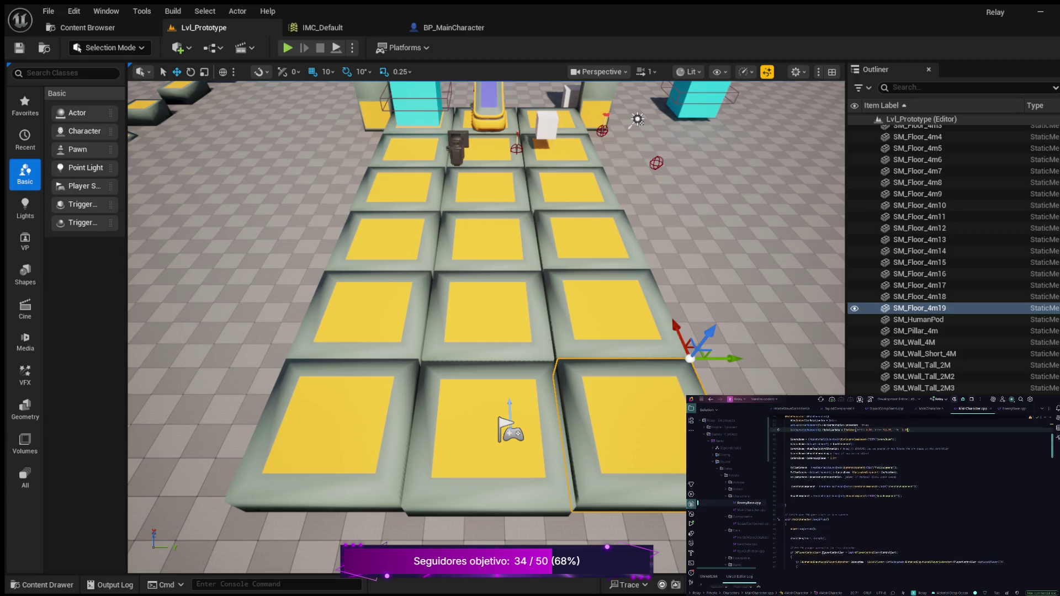
scroll(911, 491, down, 10)
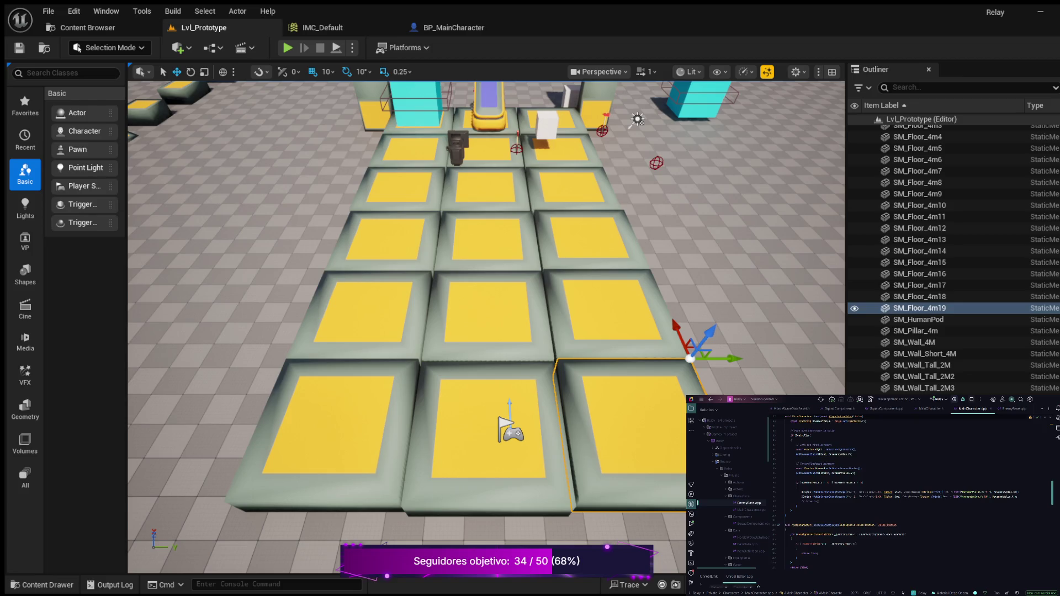
scroll(910, 492, up, 5)
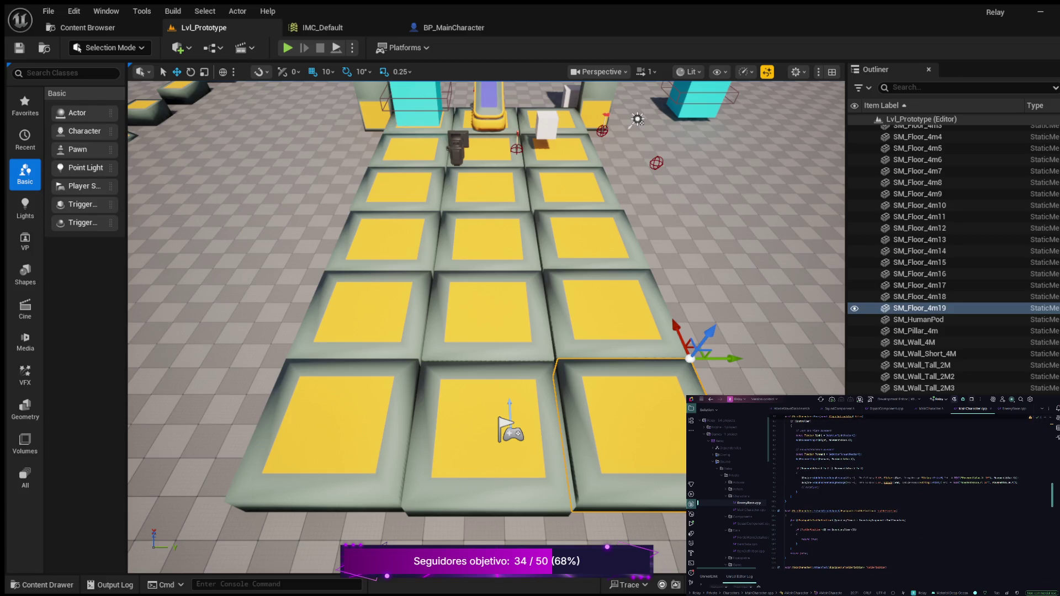
scroll(902, 494, up, 3)
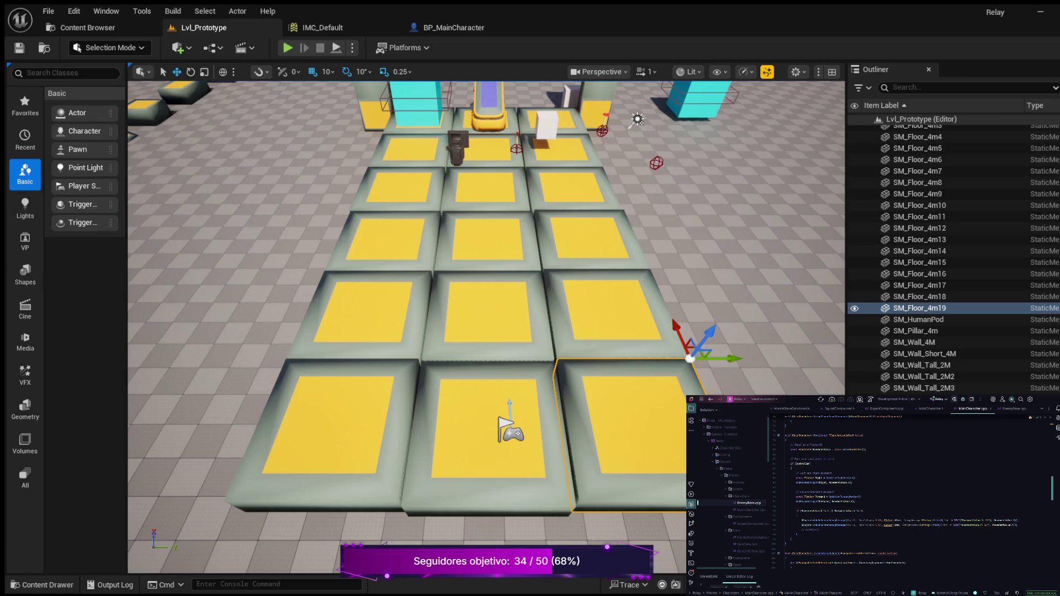
key(alt+p)
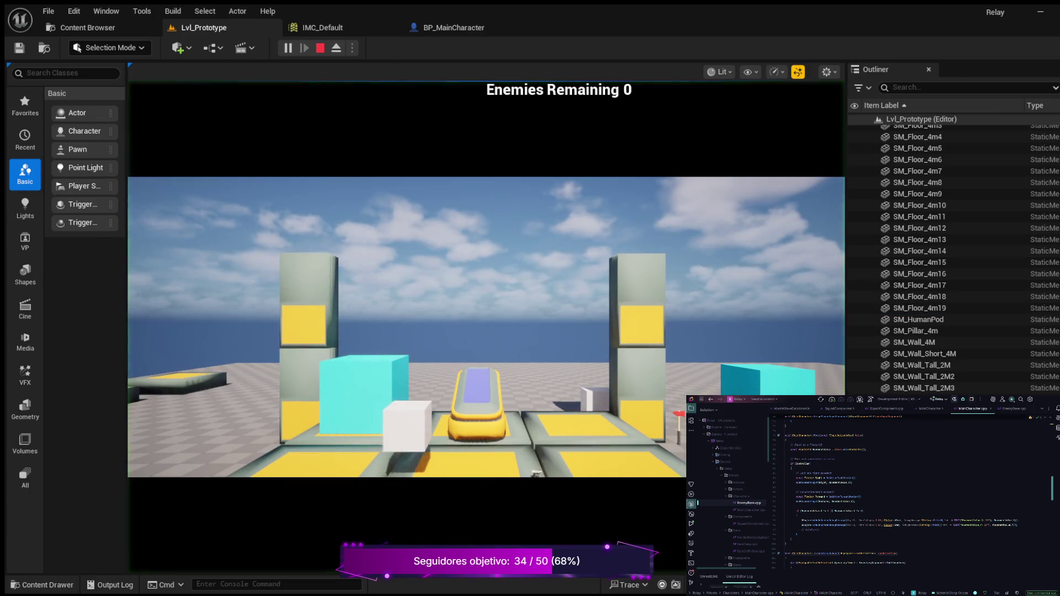
key(d)
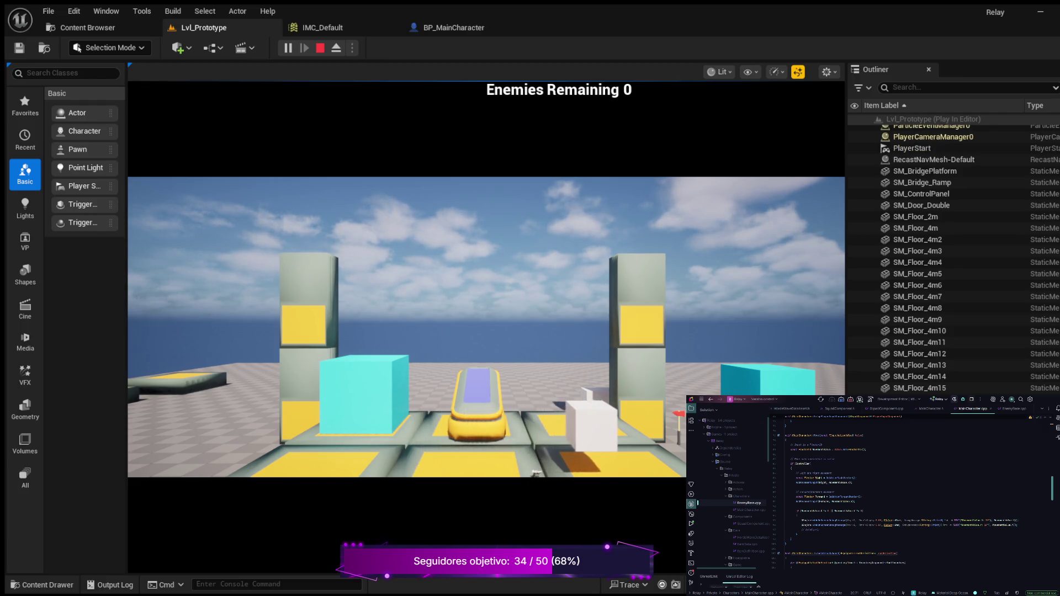
key(s)
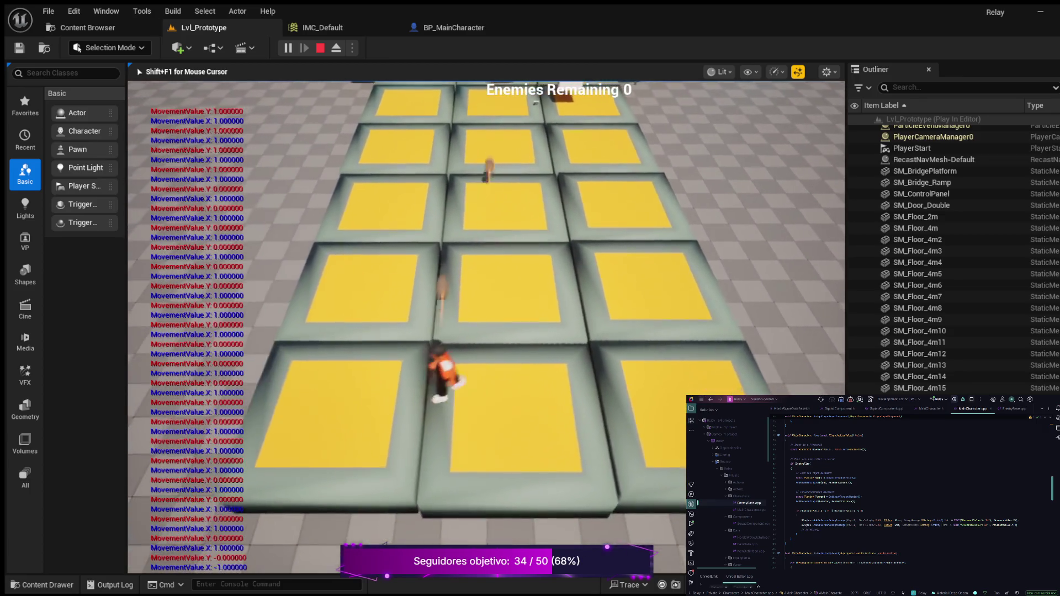
key(Escape)
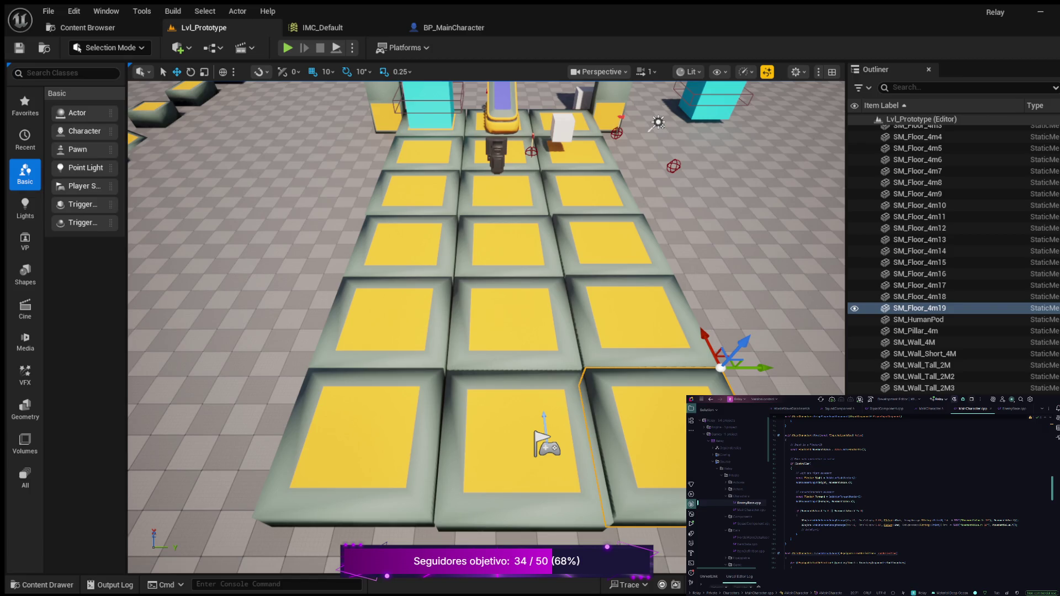
- Place the caret just after Right on the movement code's Right vector line
click(822, 483)
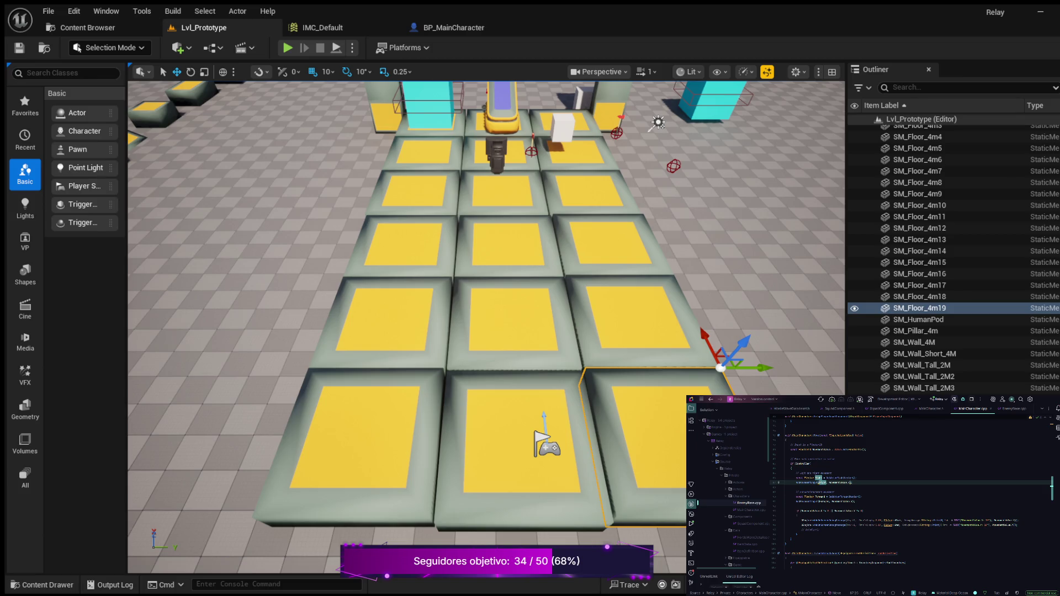
click(821, 482)
click(828, 482)
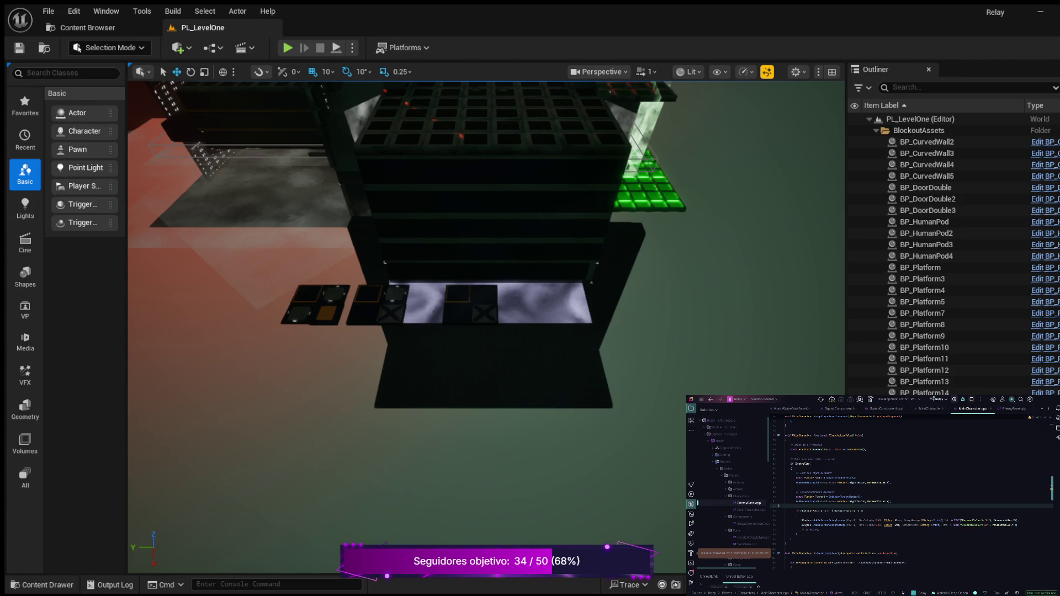
scroll(486, 243, down, 4)
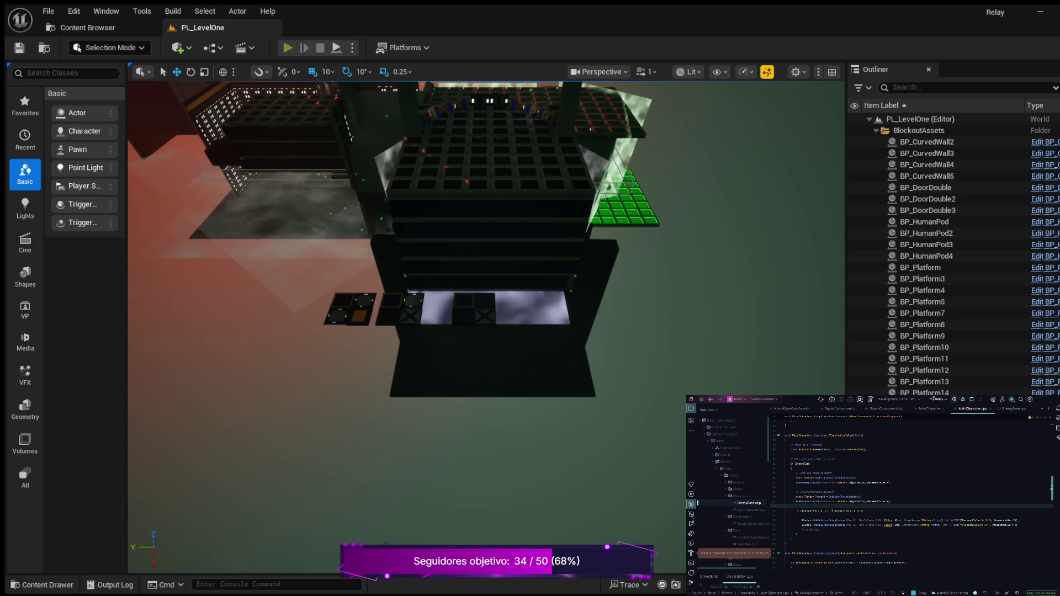
key(alt+p)
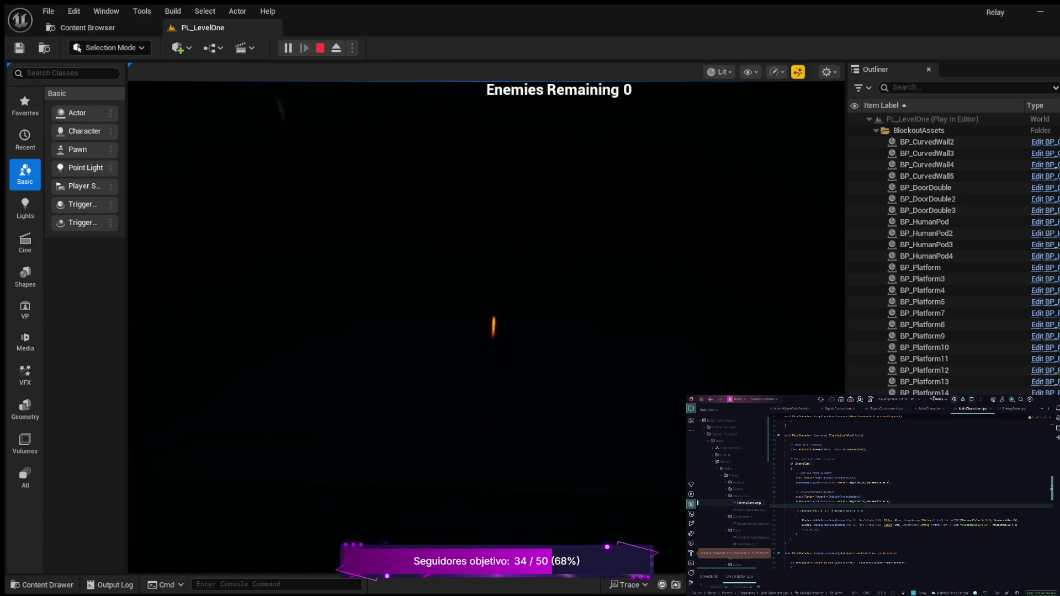
key(Escape)
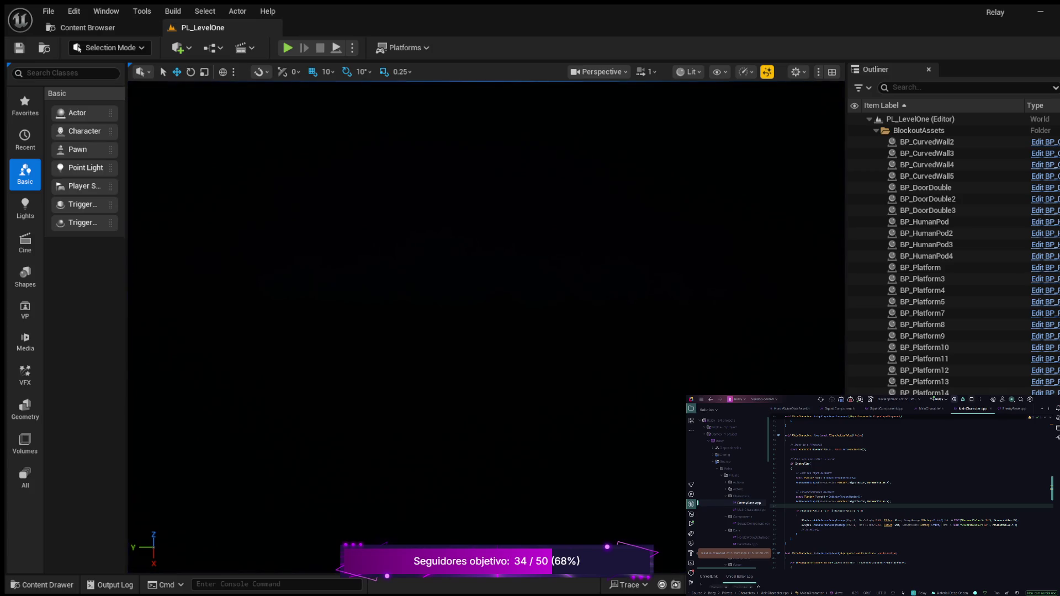
- Browse the Maps folder in the Content Drawer, select Lvl_Prototype, then close the drawer
key(ctrl+space)
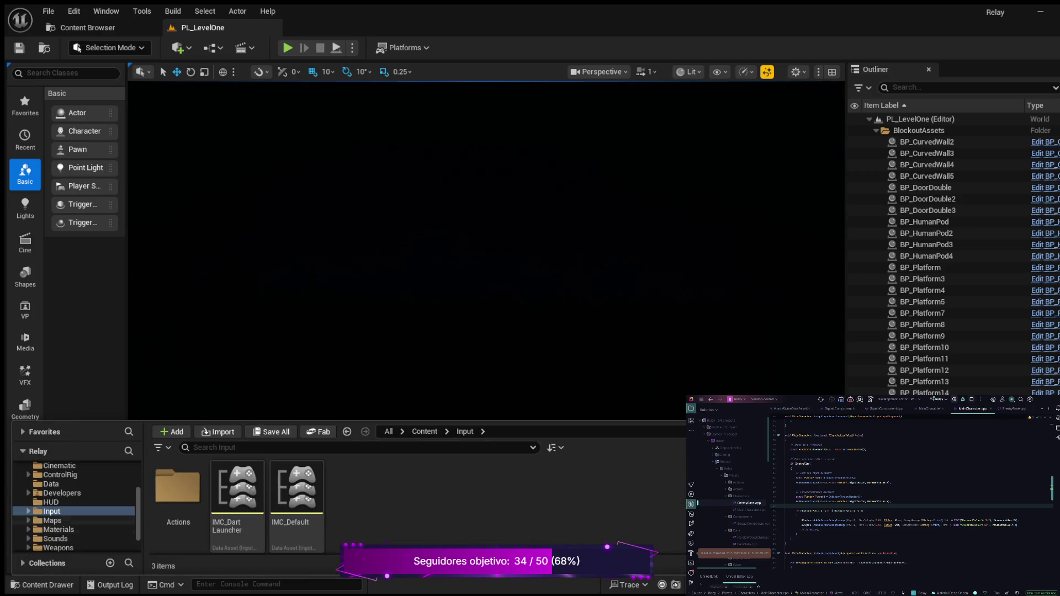
click(52, 520)
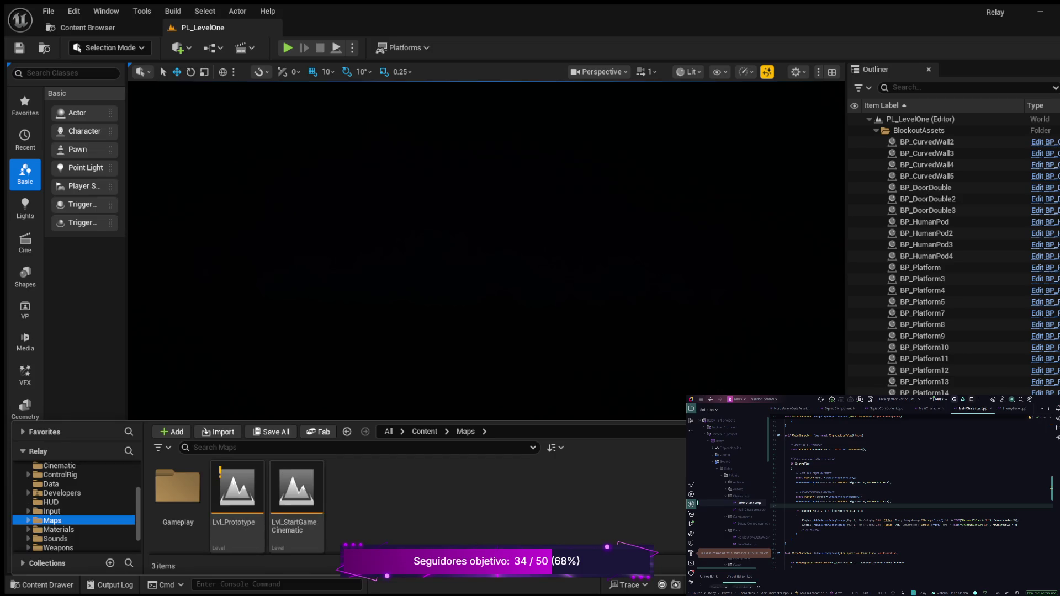
click(238, 497)
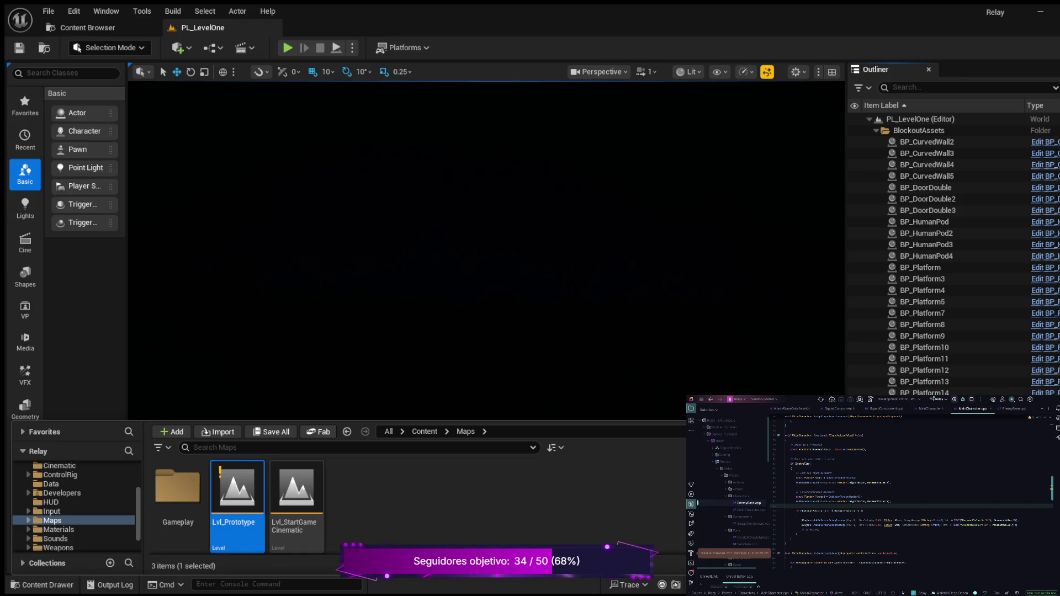
key(ctrl+space)
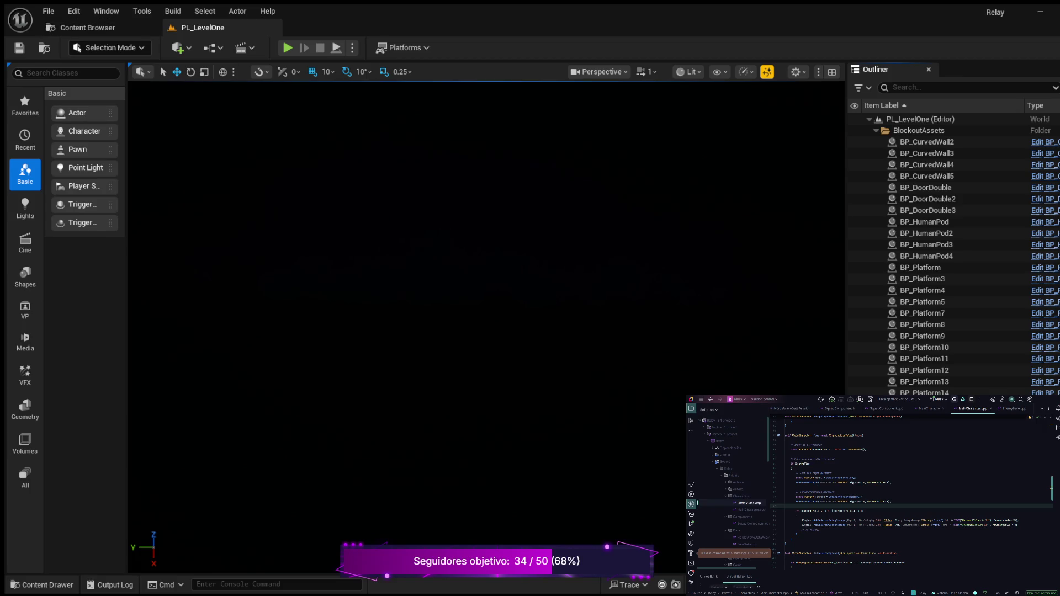
- Reopen the Content Drawer on the Maps folder listing Gameplay, Lvl_Prototype and Lvl_StartGameCinematic
key(ctrl+space)
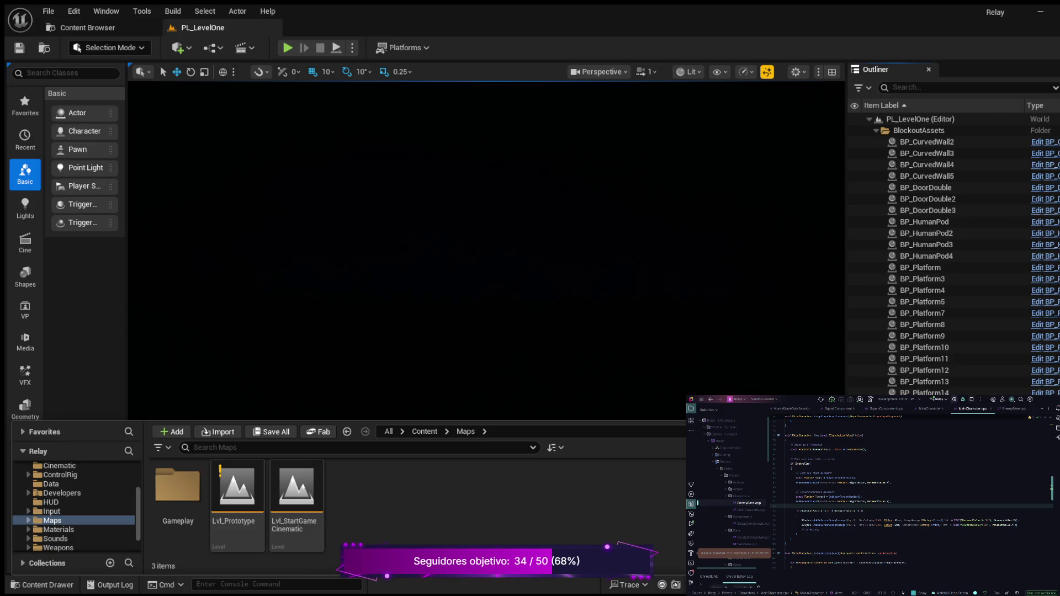
- Toggle the Content Drawer back onto the Maps folder and load the Lvl_Prototype level
key(ctrl+space)
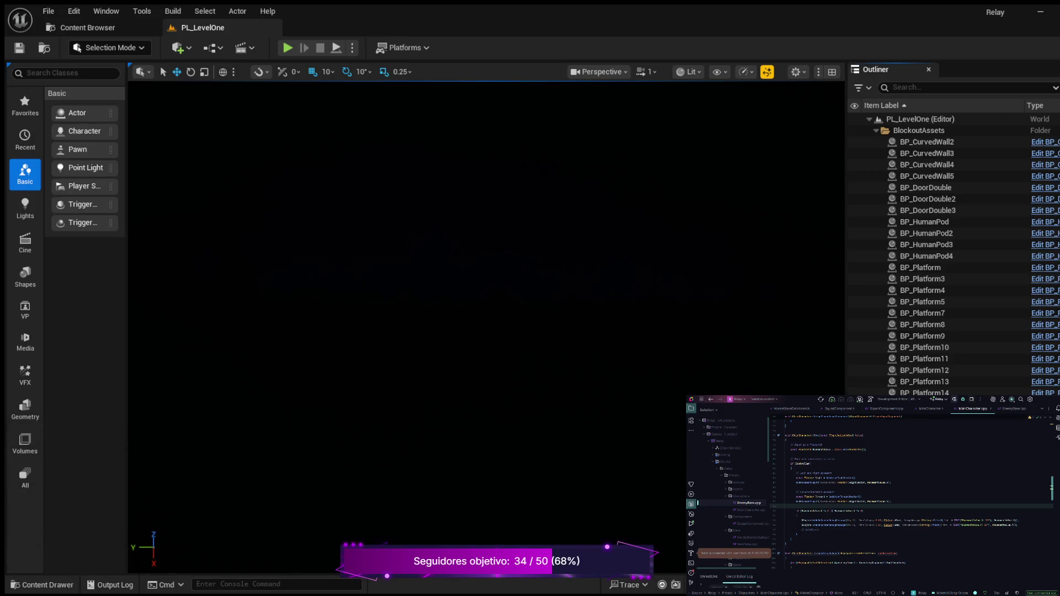
key(ctrl+space)
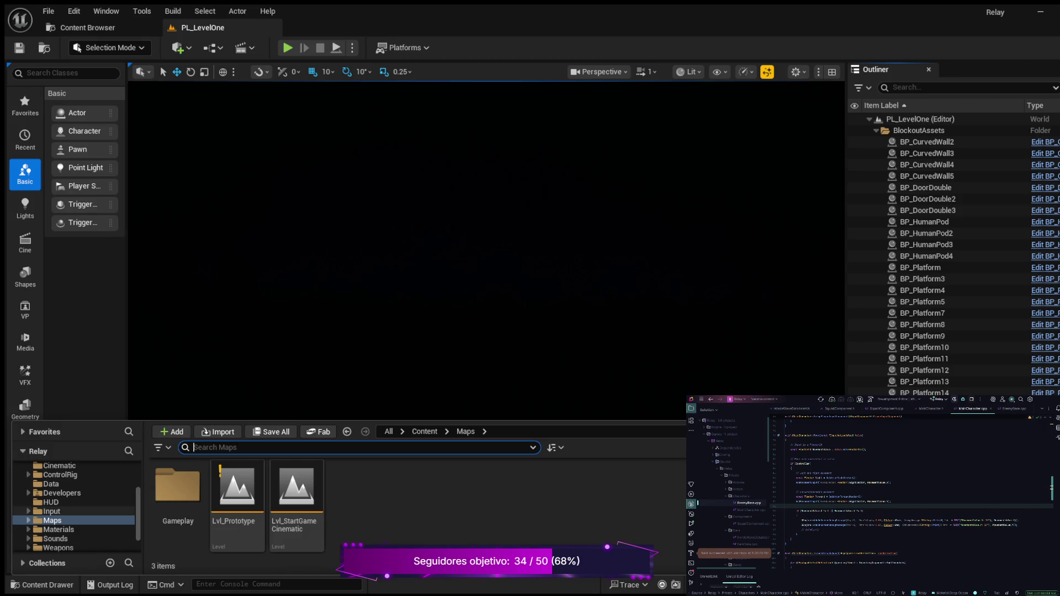
click(52, 520)
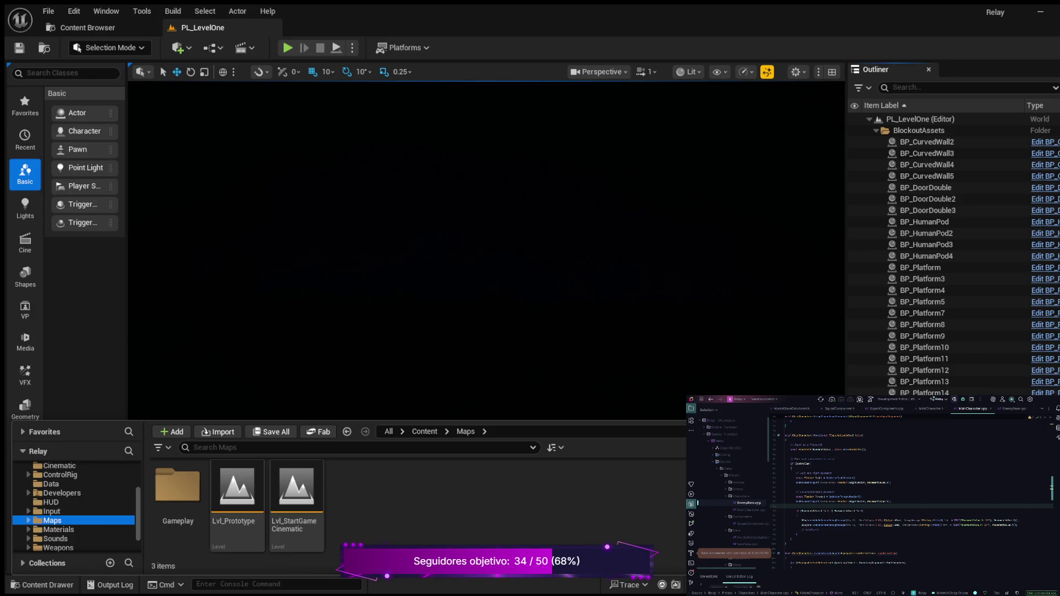
double_click(237, 492)
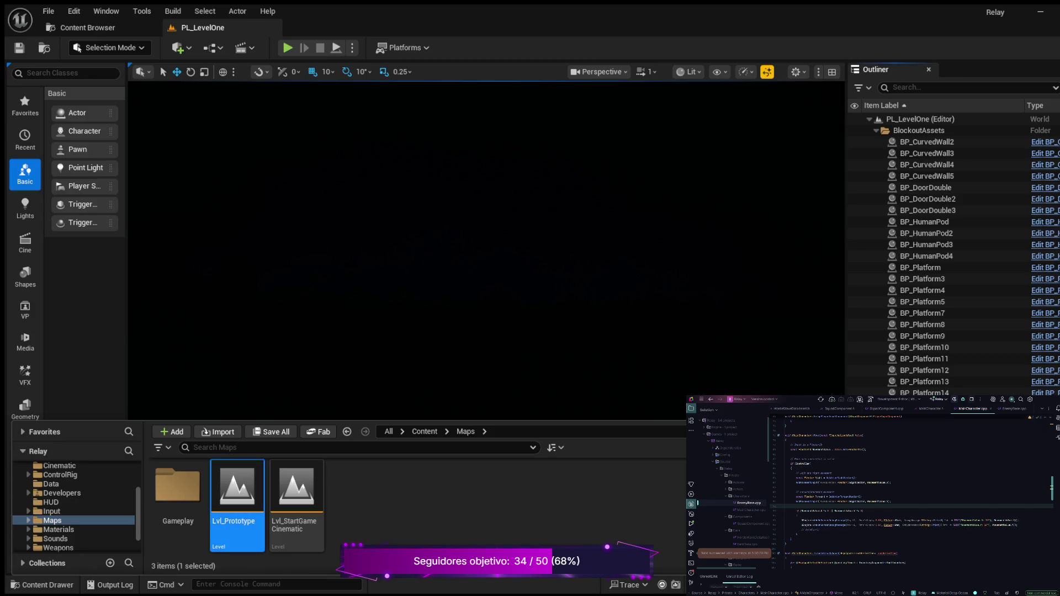
- Play-test Lvl_Prototype from its main menu, moving the character left and right, then stop
scroll(486, 248, down, 3)
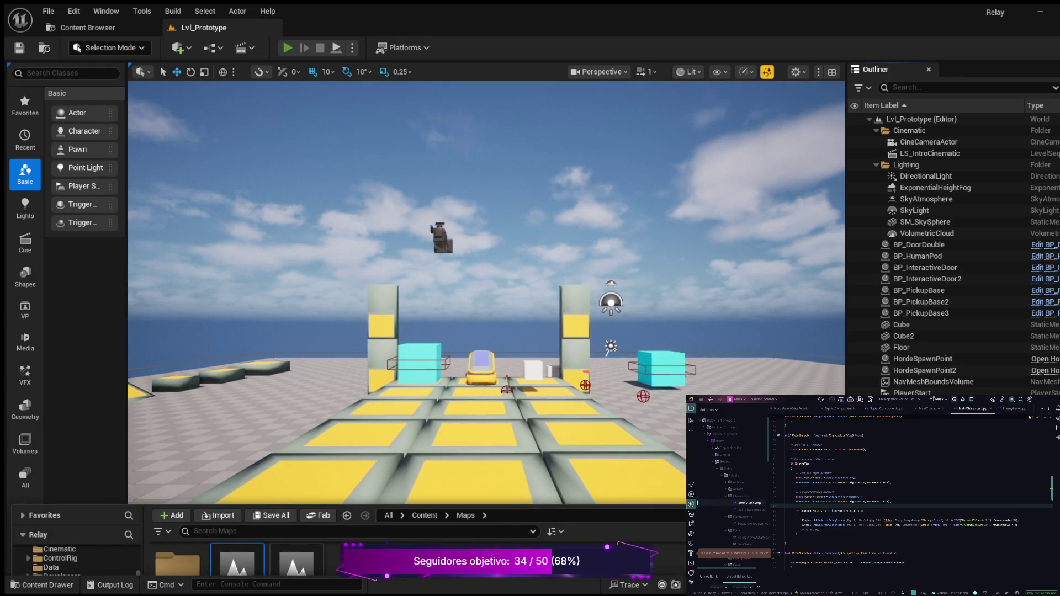
key(alt+p)
key(d)
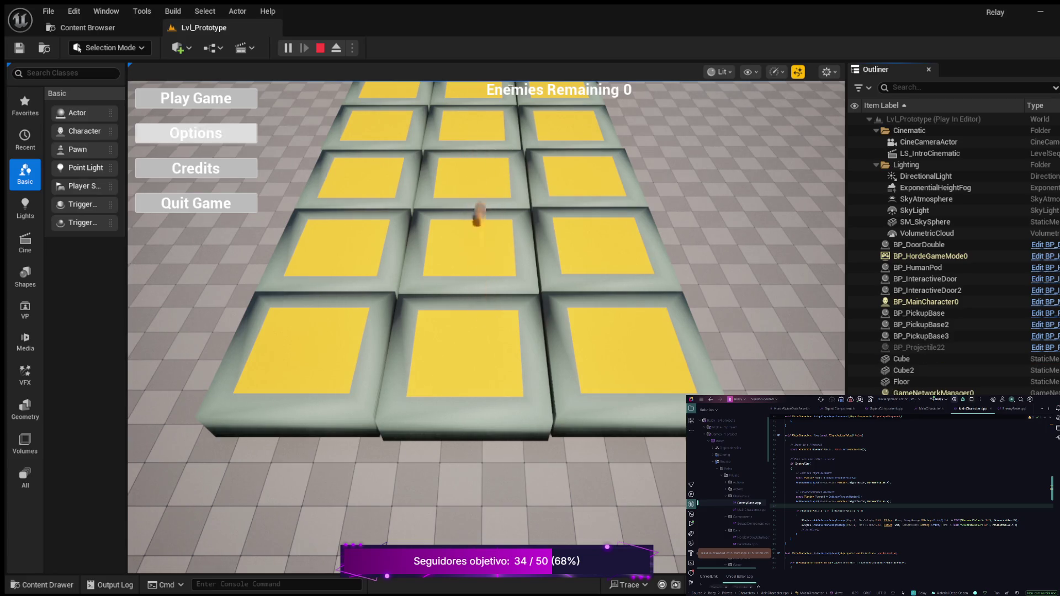
click(196, 98)
key(a)
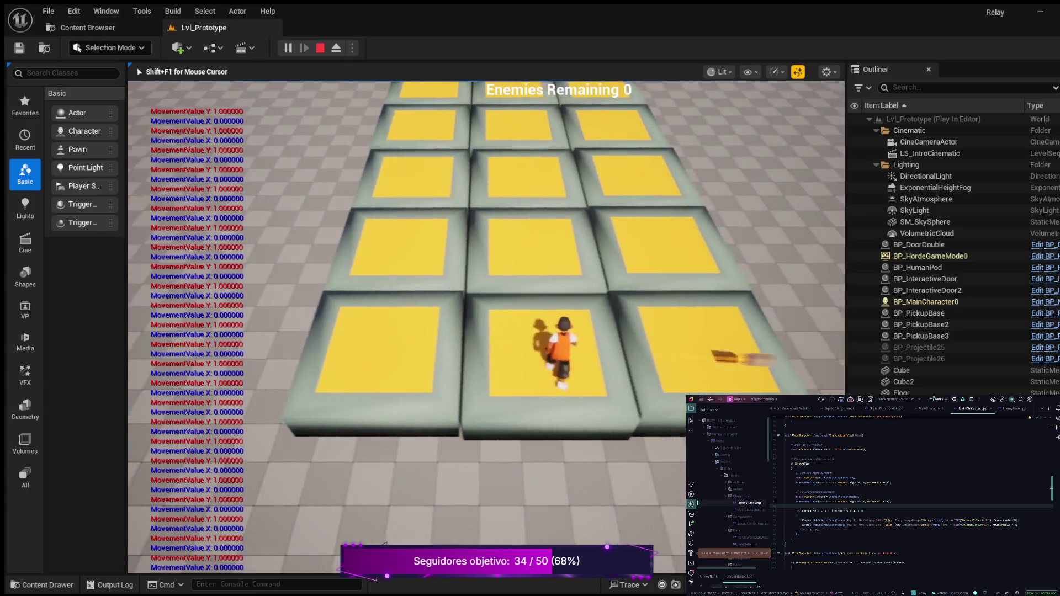
key(a)
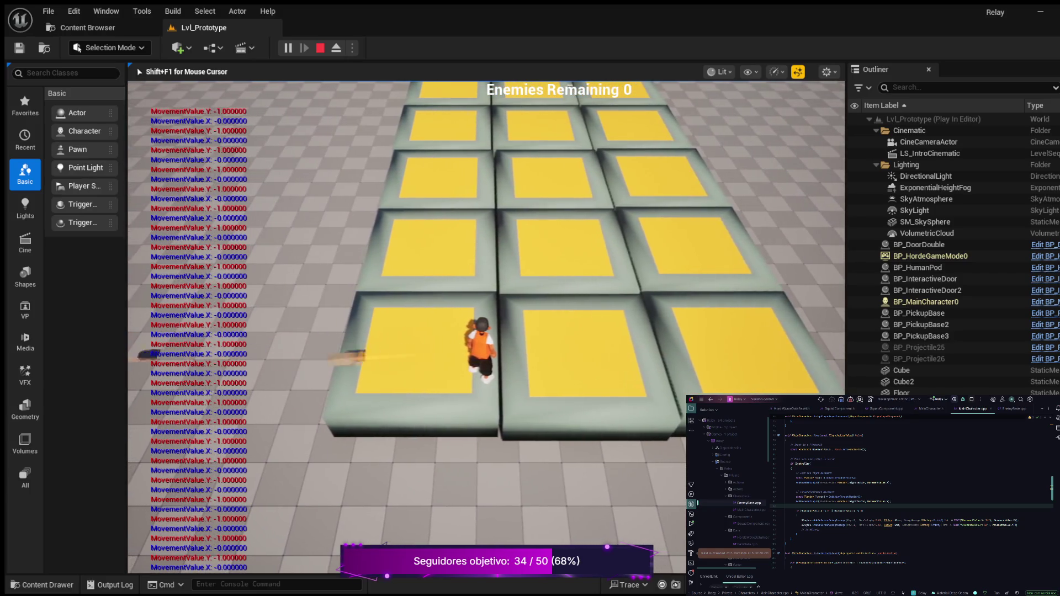
key(Escape)
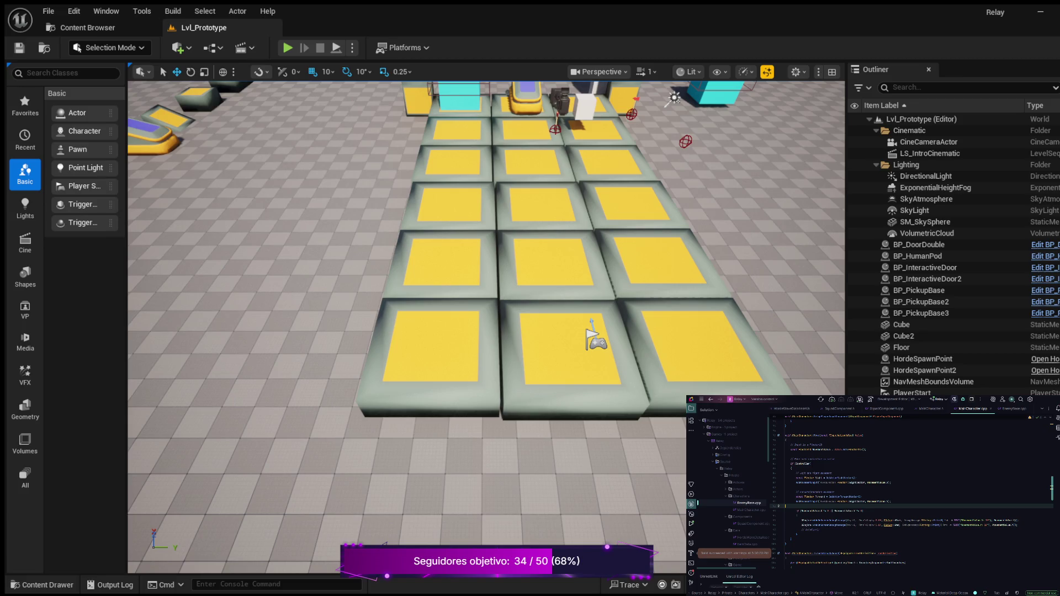
- Make the two AddMovementInput calls use the Forward and Right vectors, then start another play test
click(890, 501)
text(Forward)
key(ctrl+BackSpace)
key(ctrl+BackSpace)
key(ctrl+BackSpace)
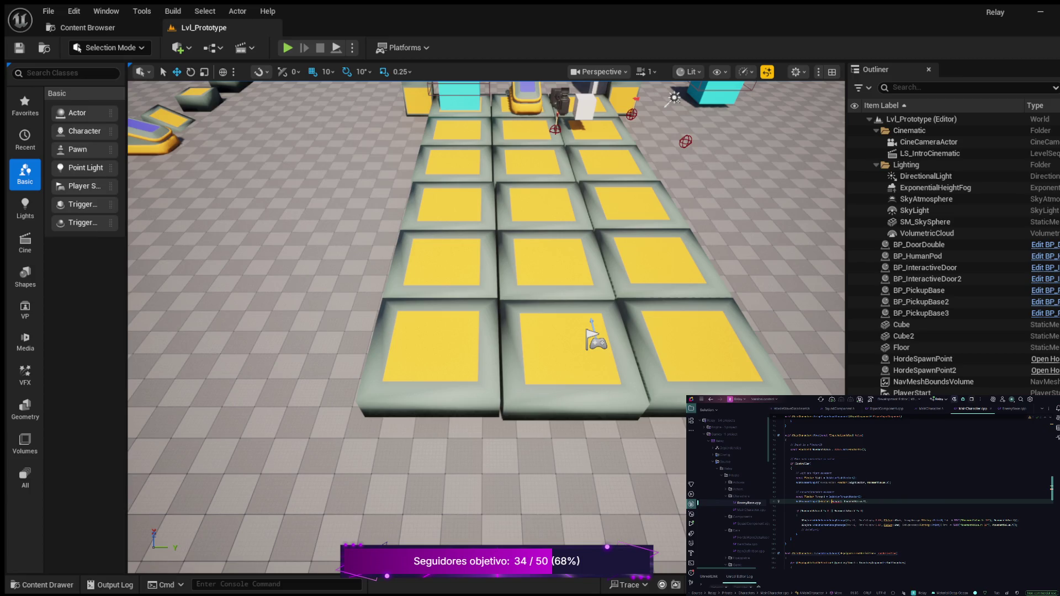
key(ctrl+BackSpace)
click(837, 482)
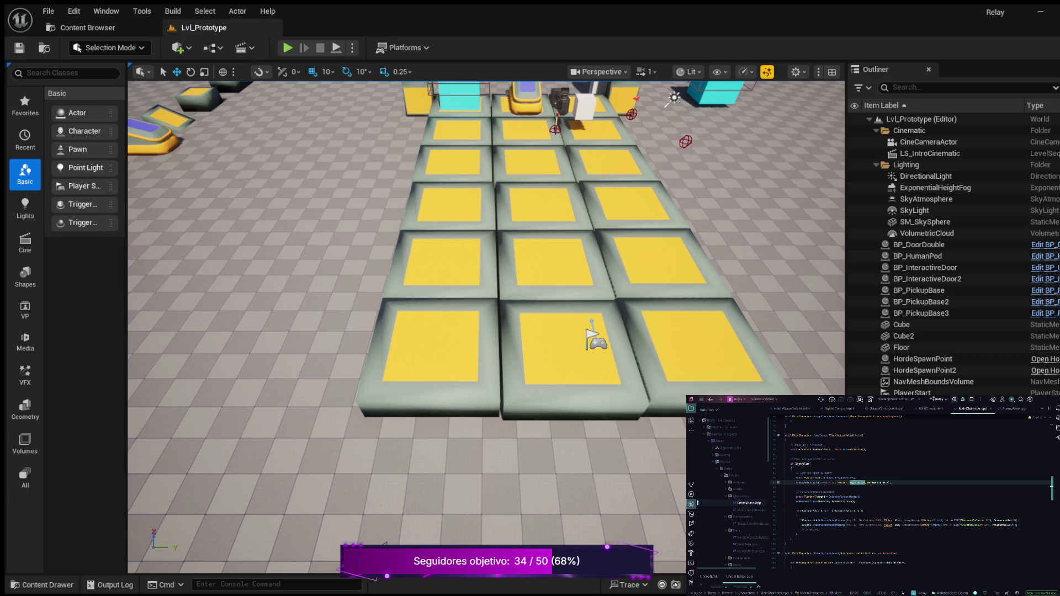
key(ctrl+BackSpace)
key(ctrl+BackSpace)
text(Right)
key(alt+p)
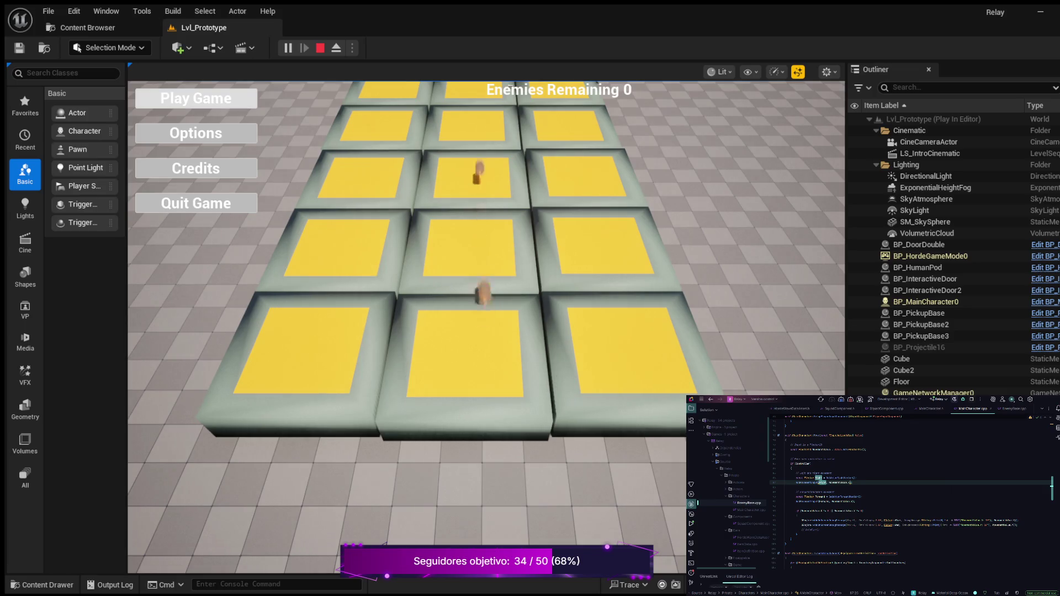
click(196, 99)
key(w)
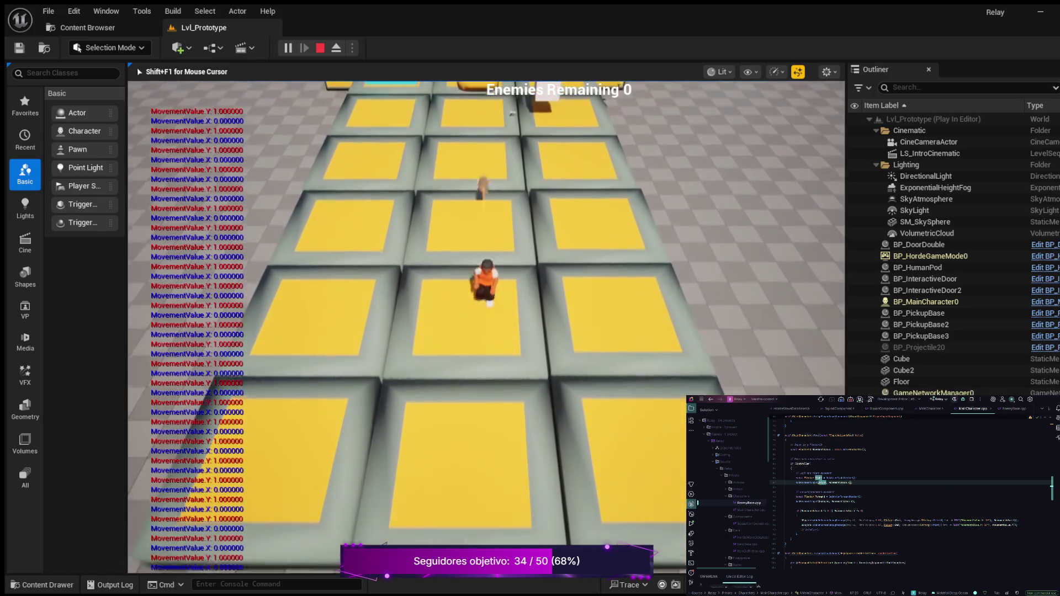
key(a)
key(d)
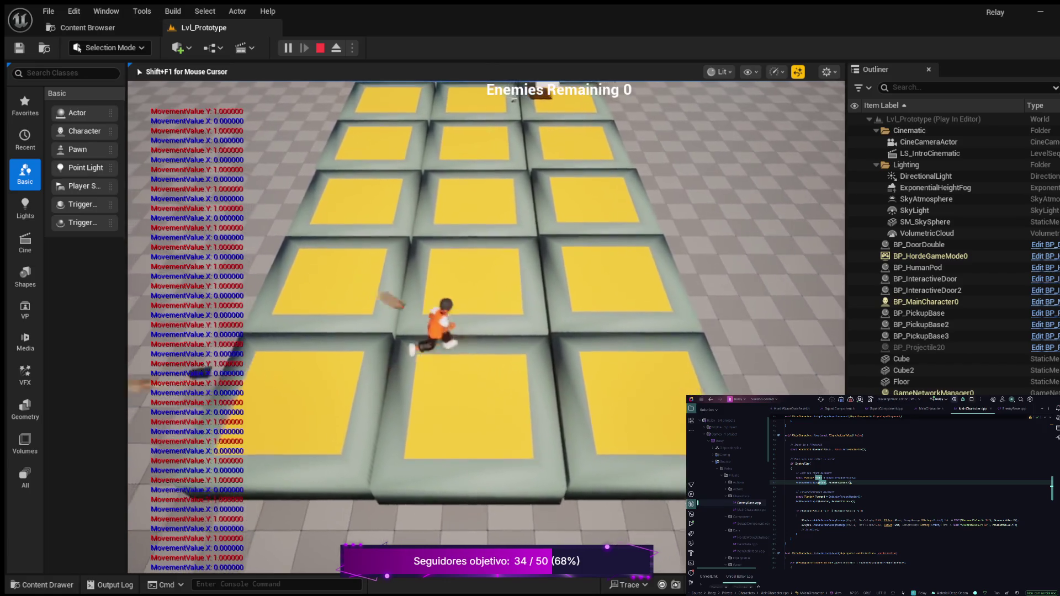
key(s)
key(d)
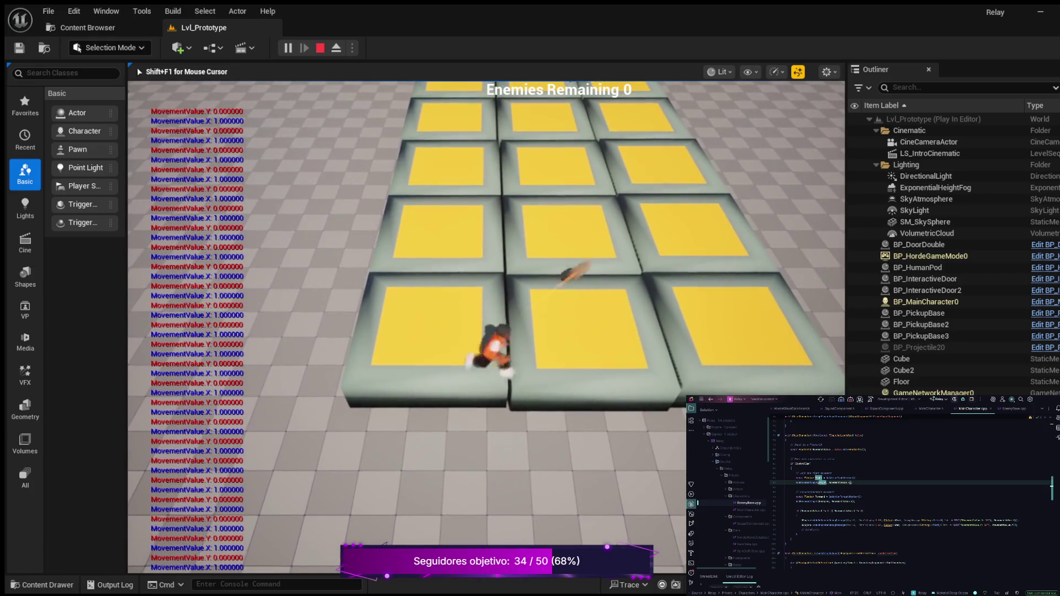
key(w)
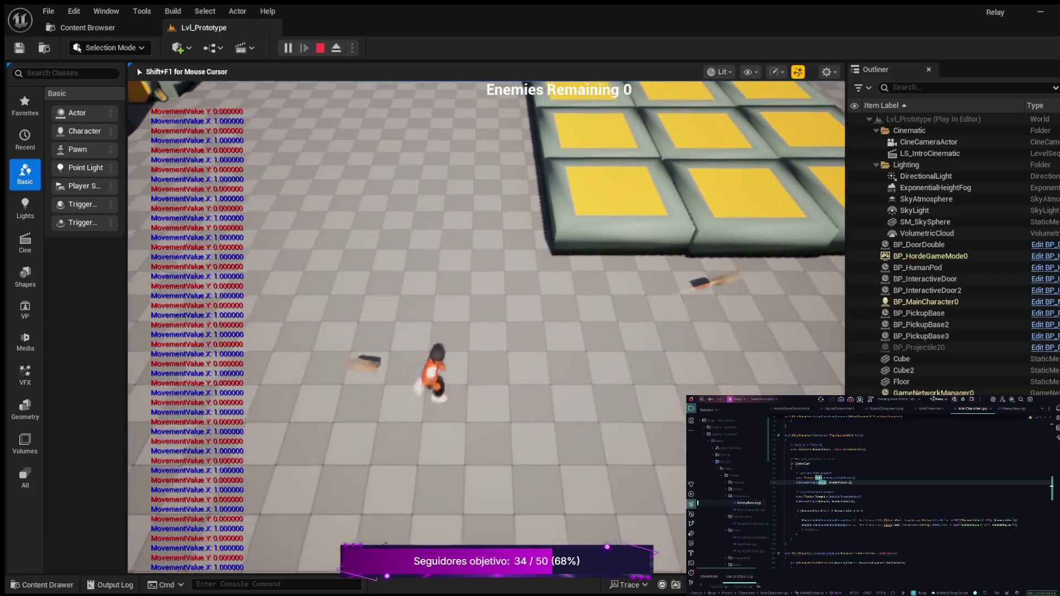
key(s)
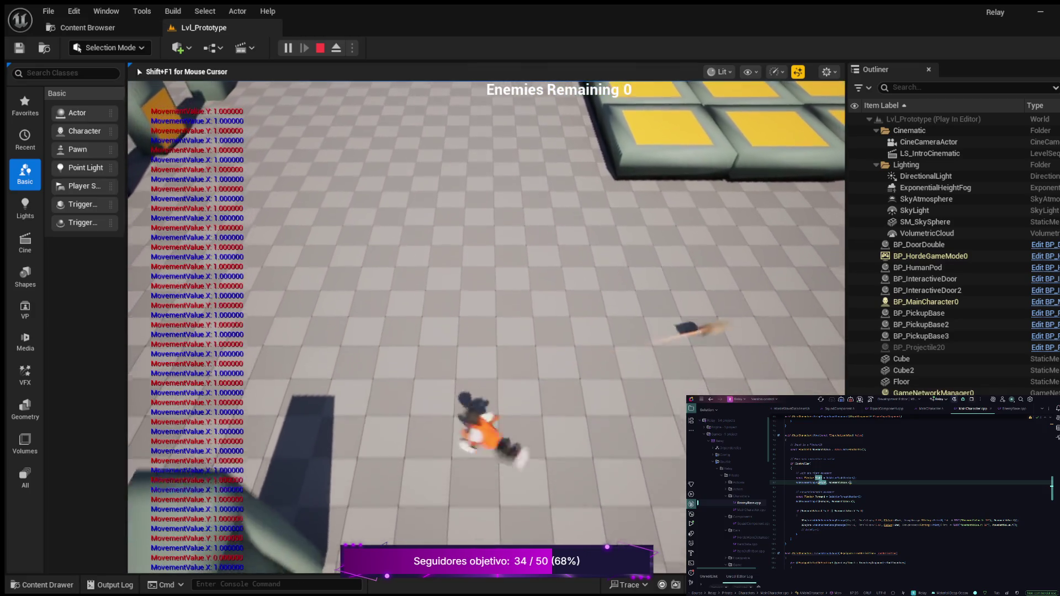
key(Escape)
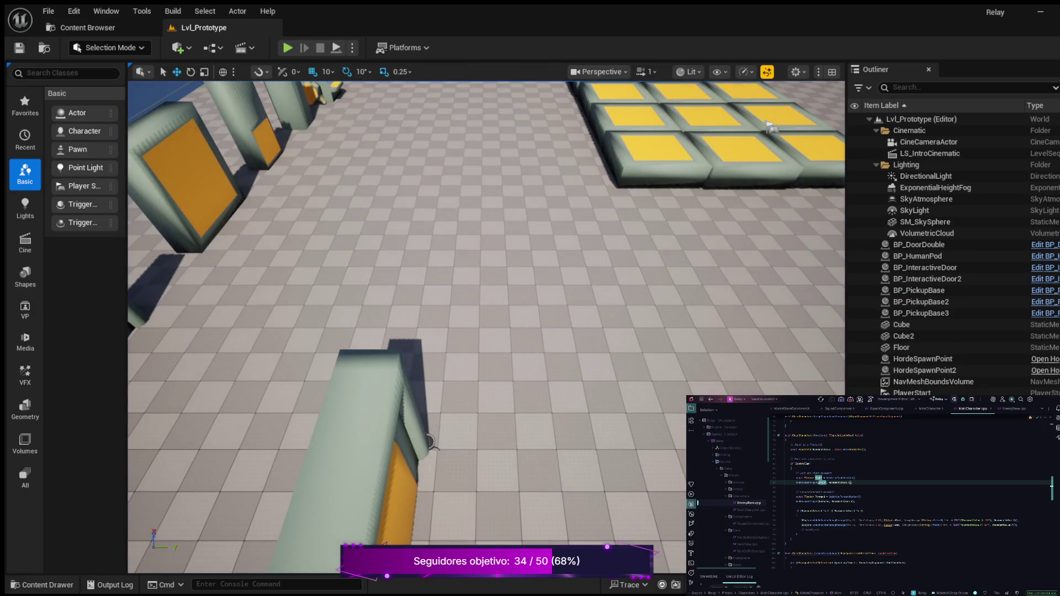
- Cut the targeted line near the top of MainCharacter.cpp and launch a new play test
scroll(911, 494, up, 10)
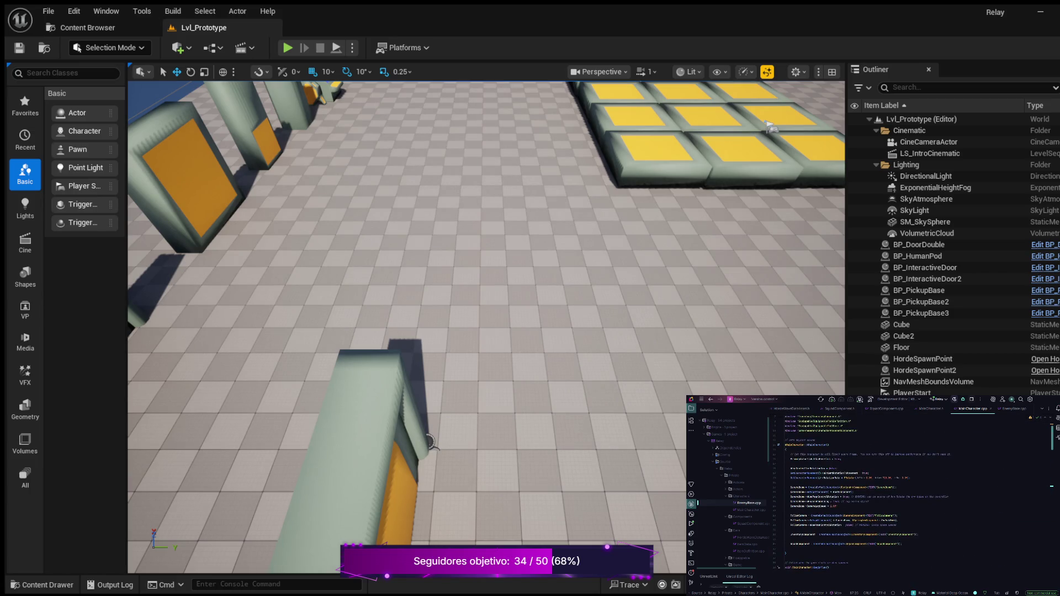
click(910, 478)
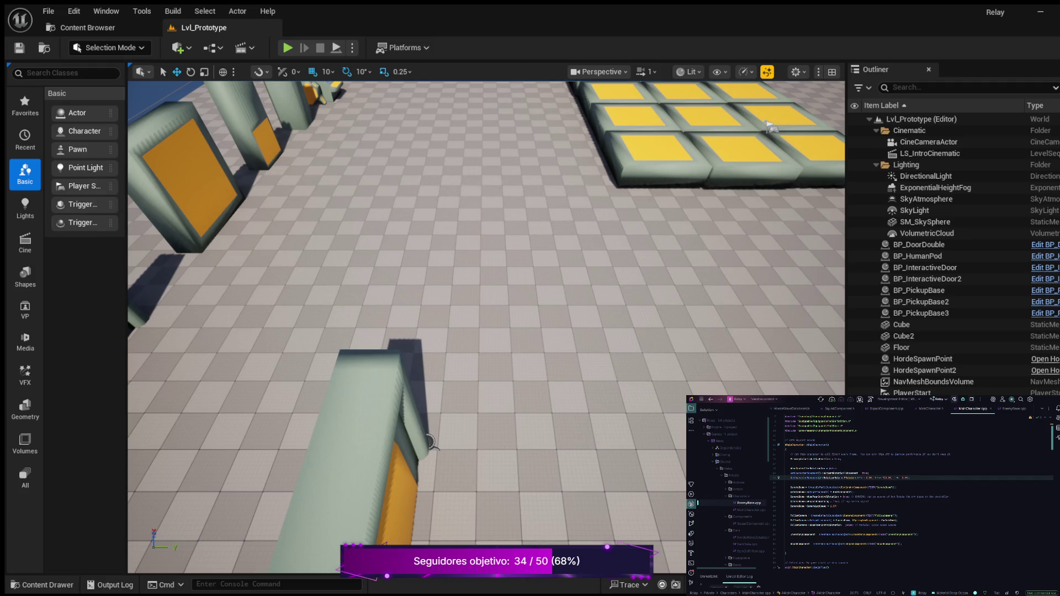
key(ctrl+x)
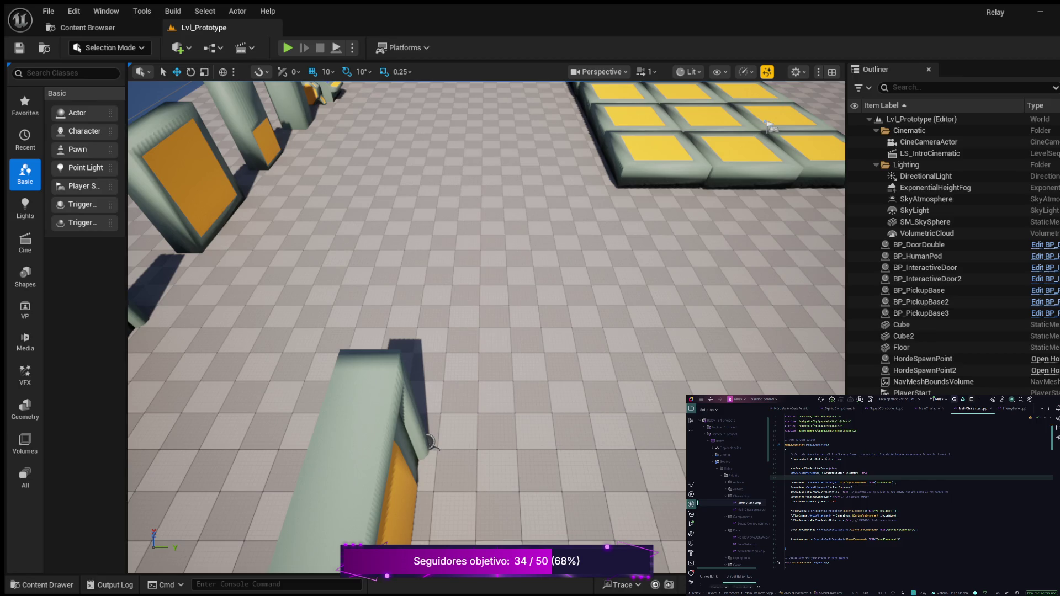
key(alt+p)
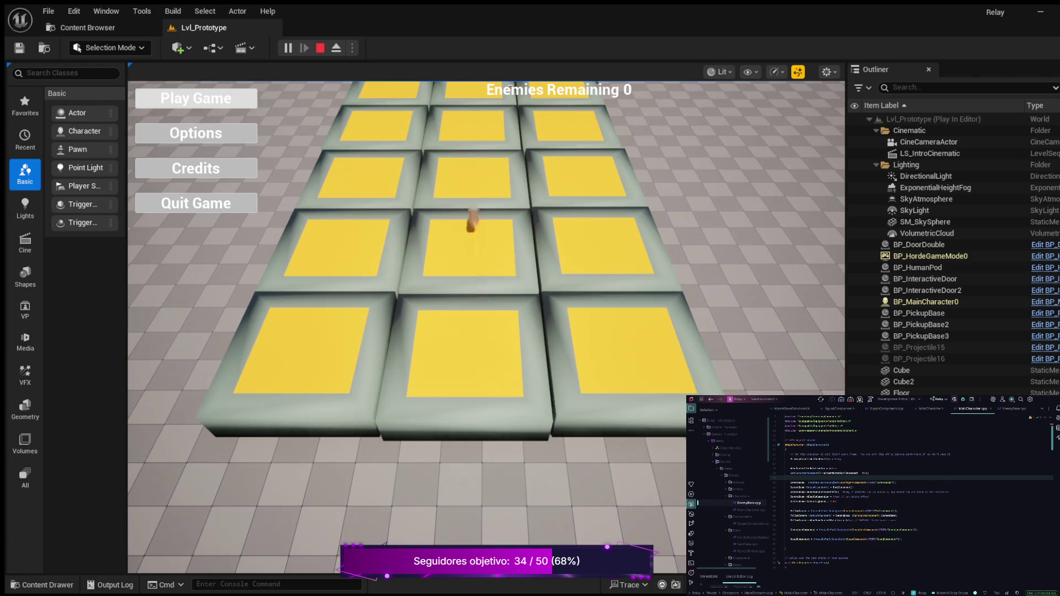
- Start the game, walk the character with W, A, D and S while watching MovementValue, then stop
click(196, 98)
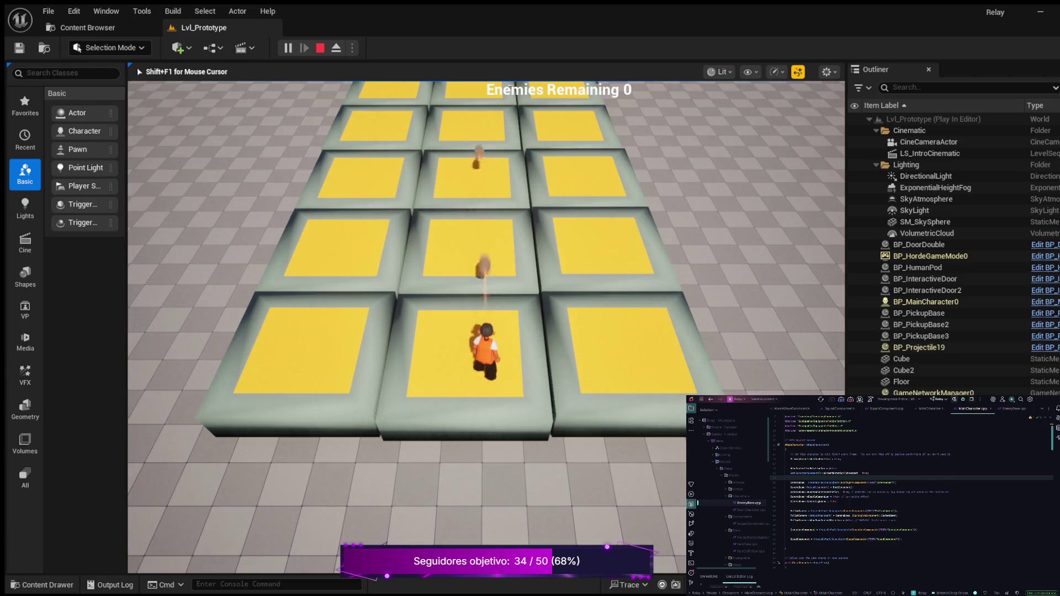
key(w)
key(a)
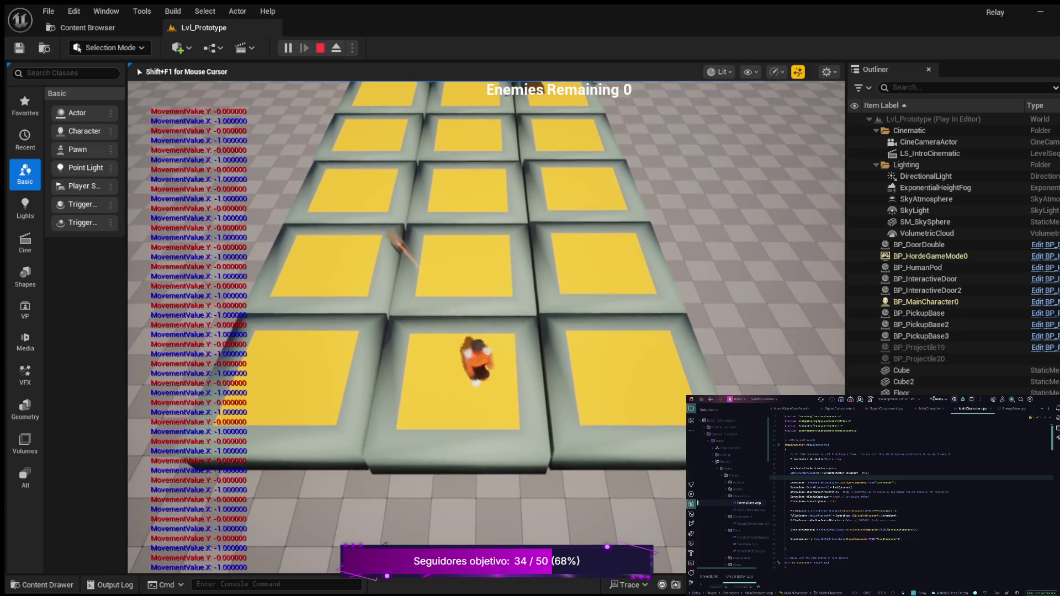
key(d)
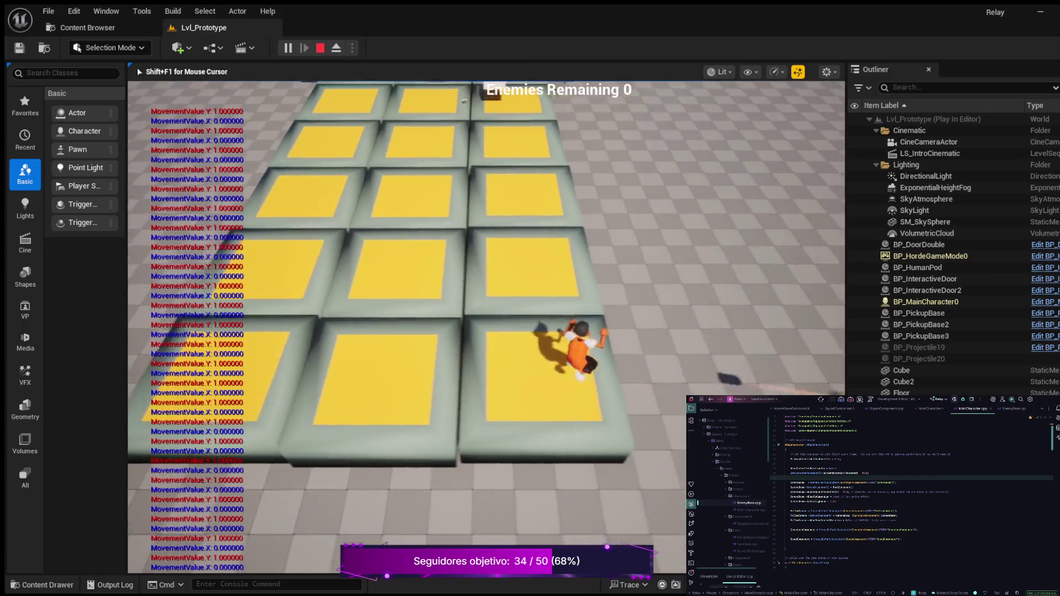
key(s)
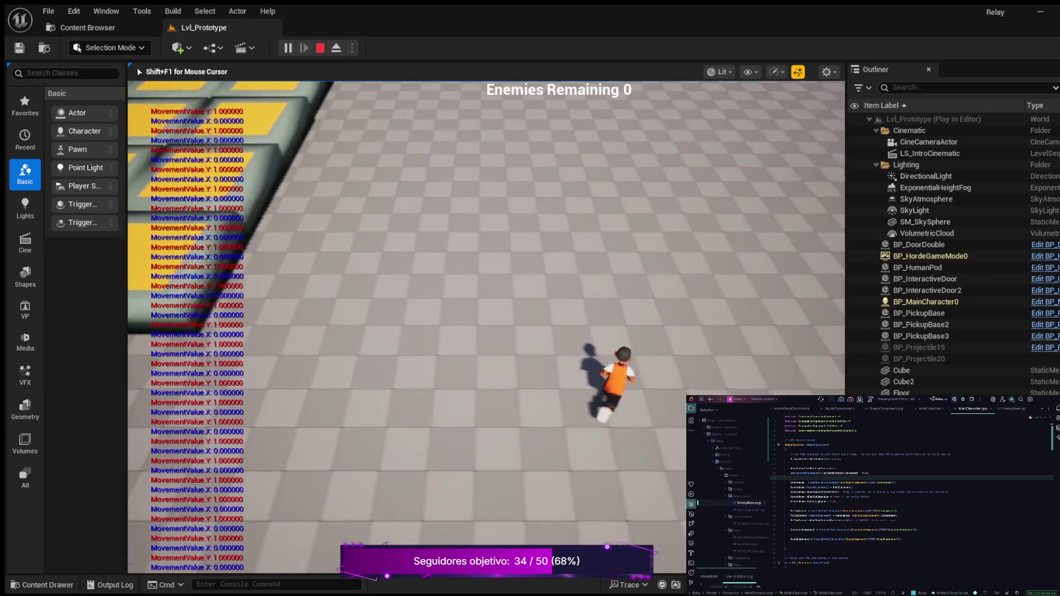
key(a)
key(d)
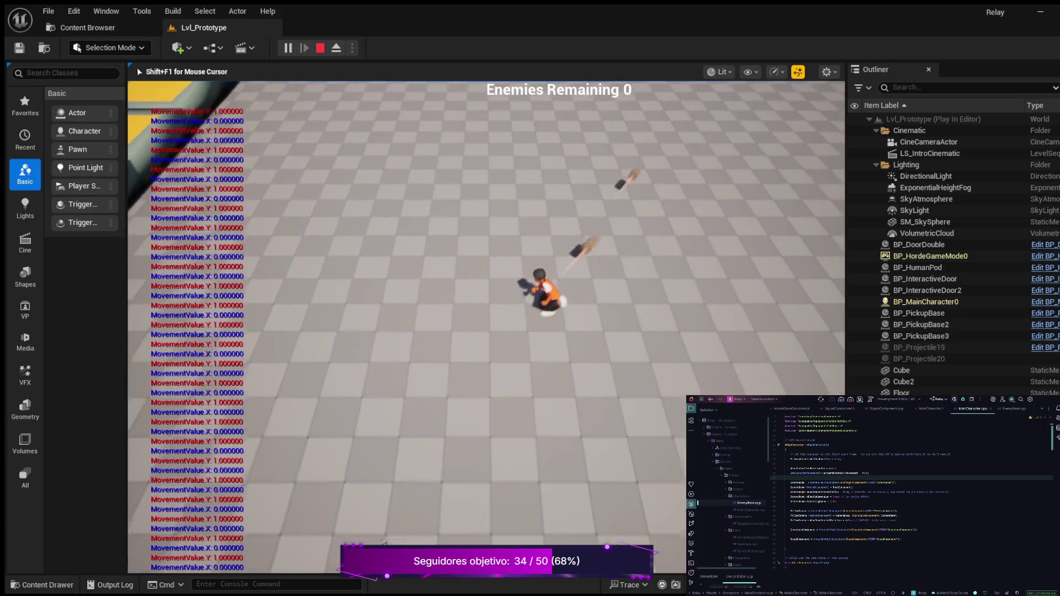
key(s)
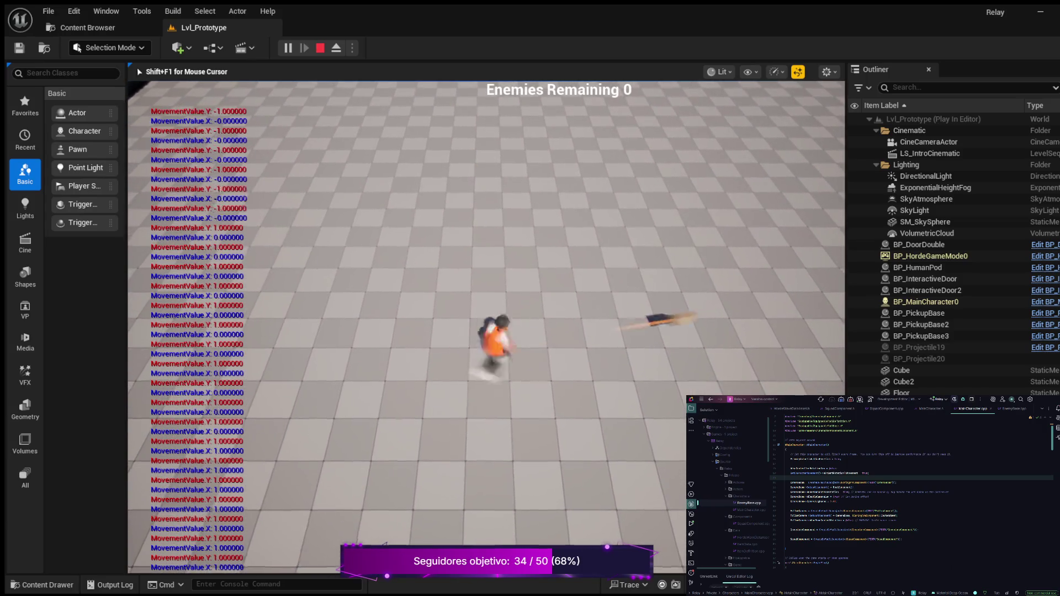
key(w)
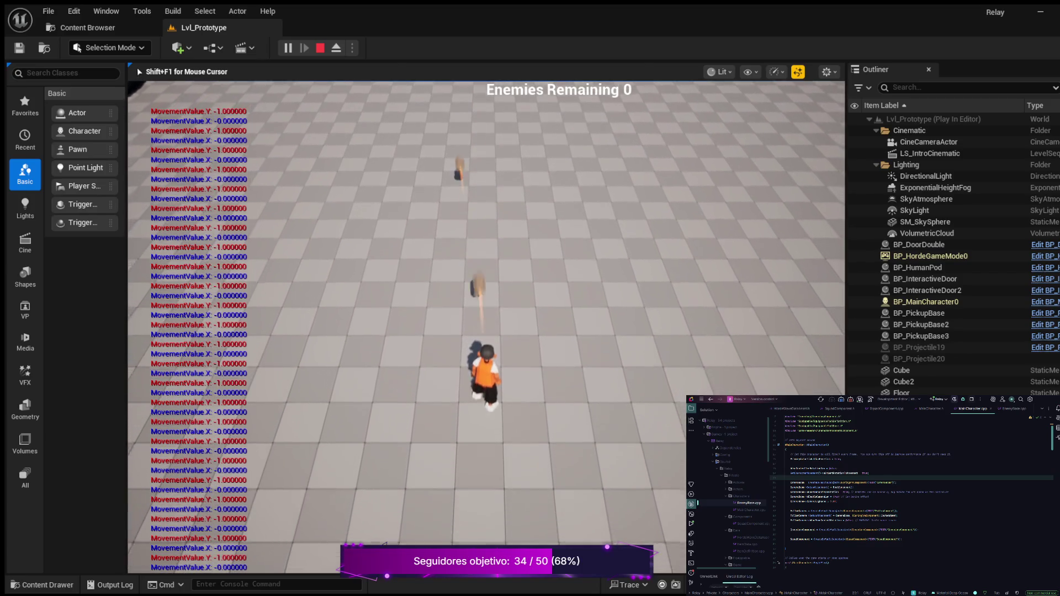
key(Escape)
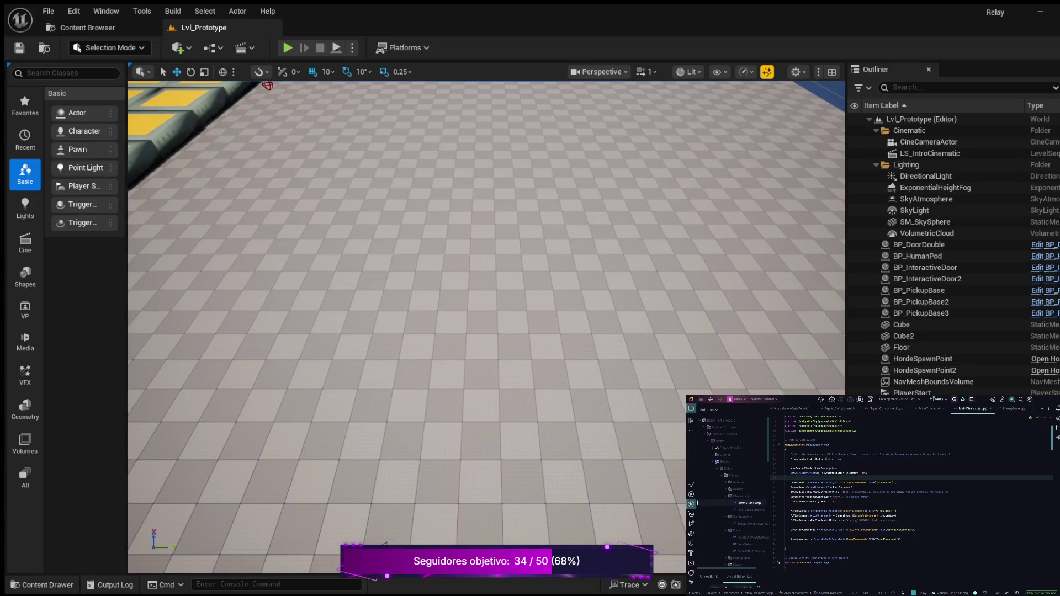
- Open BP_MainCharacter from the Content Drawer's Characters > Blueprints folder
click(47, 584)
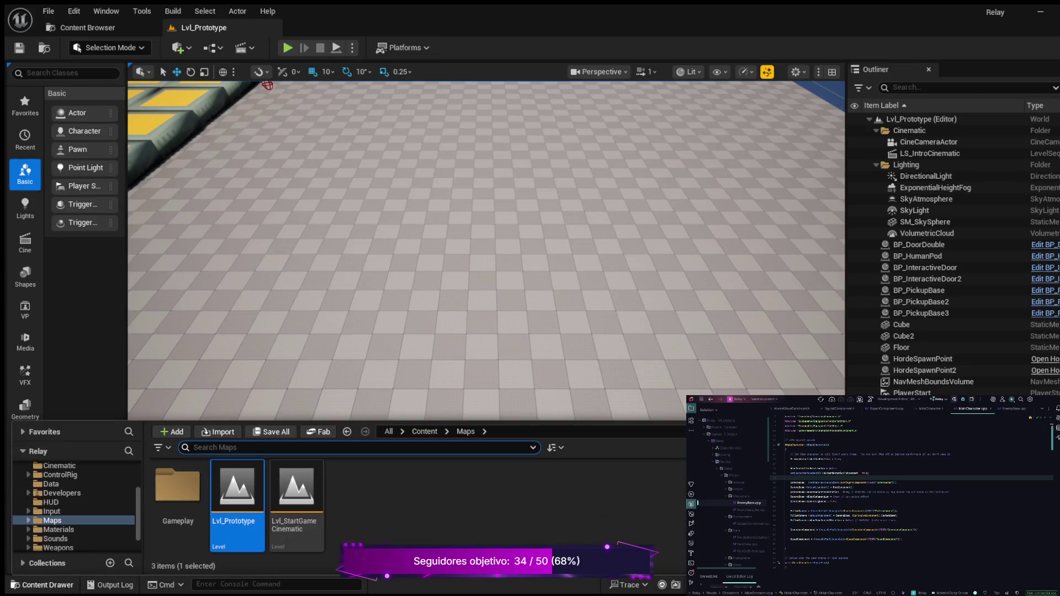
scroll(75, 507, up, 2)
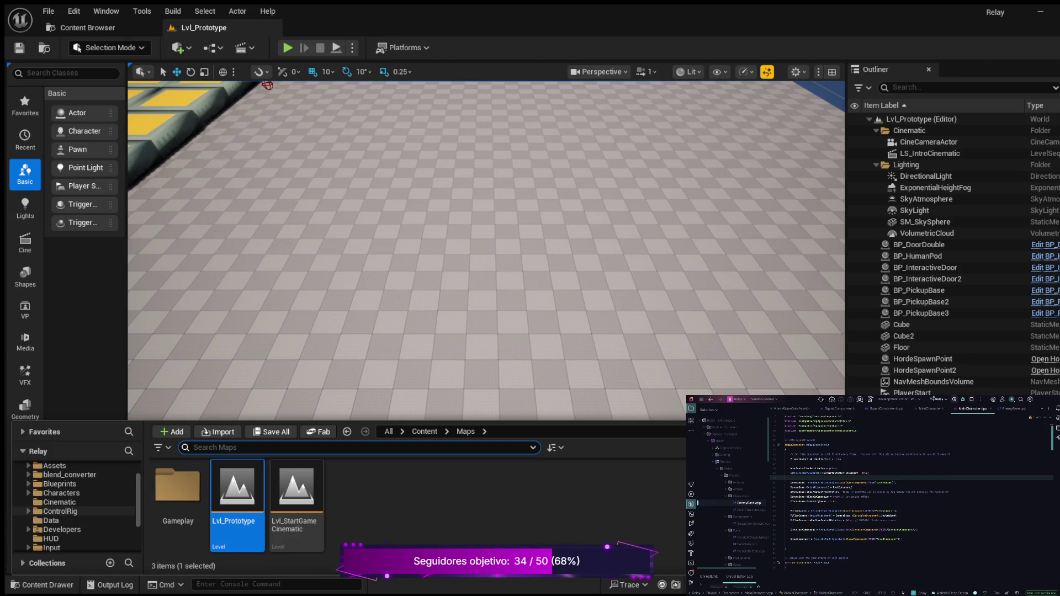
click(61, 492)
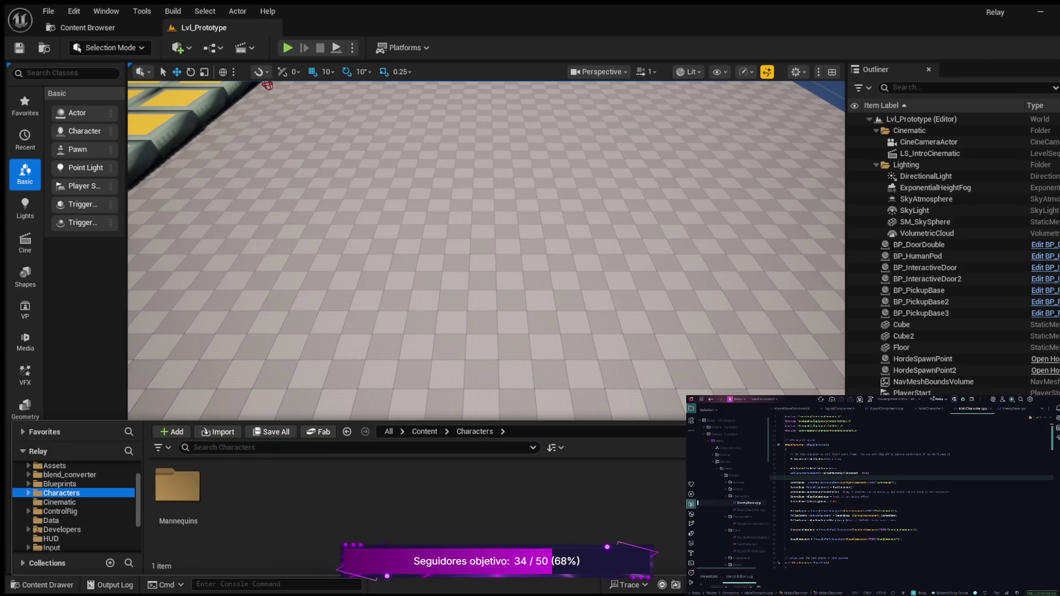
scroll(74, 507, up, 2)
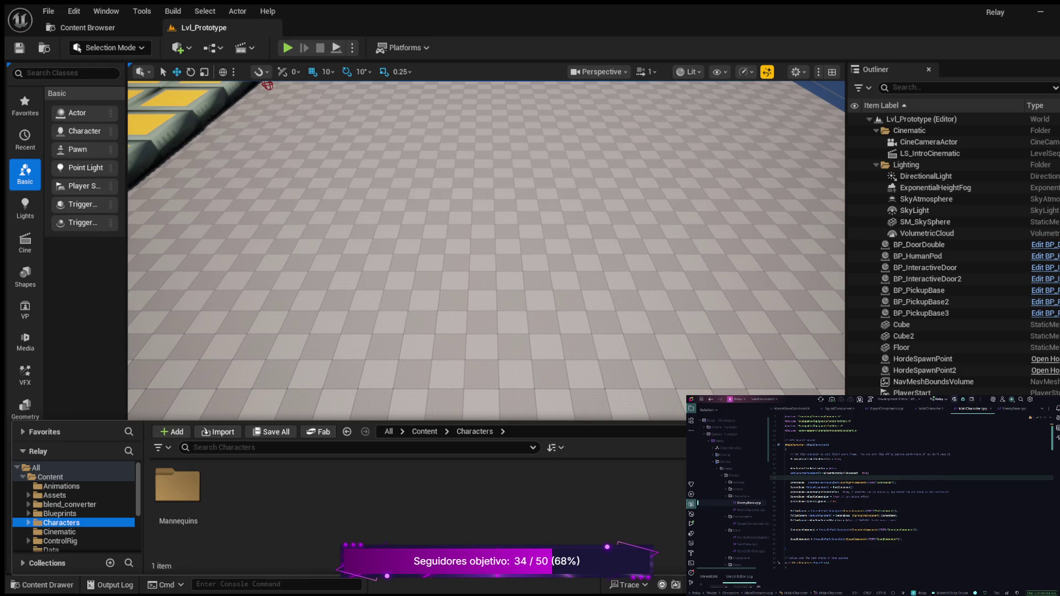
click(60, 514)
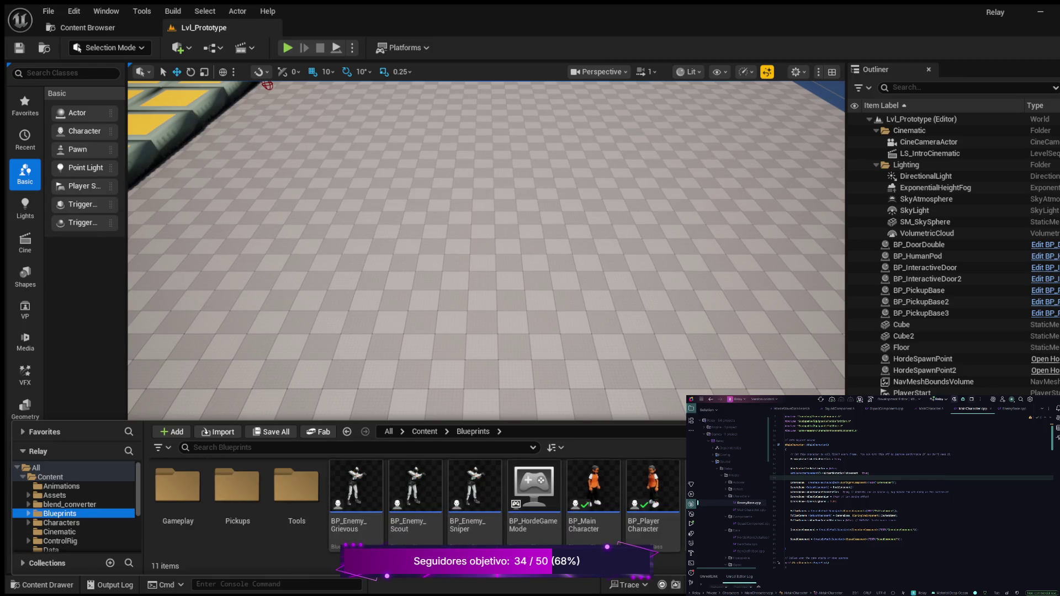
click(593, 485)
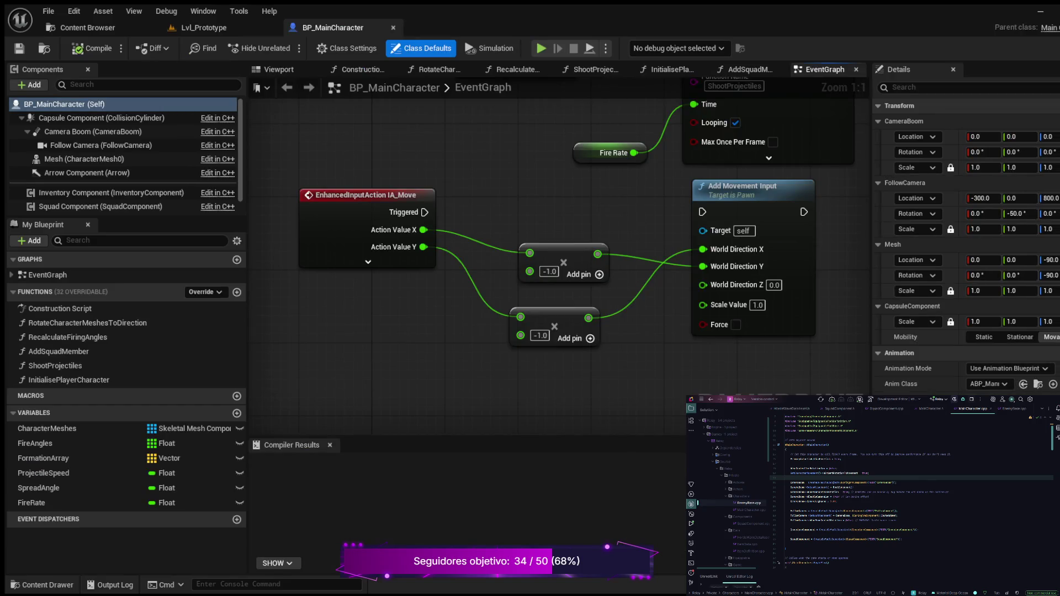
- Break the IA_Move Action Value X and Y wires into the two multiply nodes
scroll(569, 344, down, 1)
mouse_move(569, 182)
mouse_down()
mouse_move(569, 344)
mouse_move(568, 246)
mouse_move(550, 233)
mouse_up()
drag(408, 245, 336, 253)
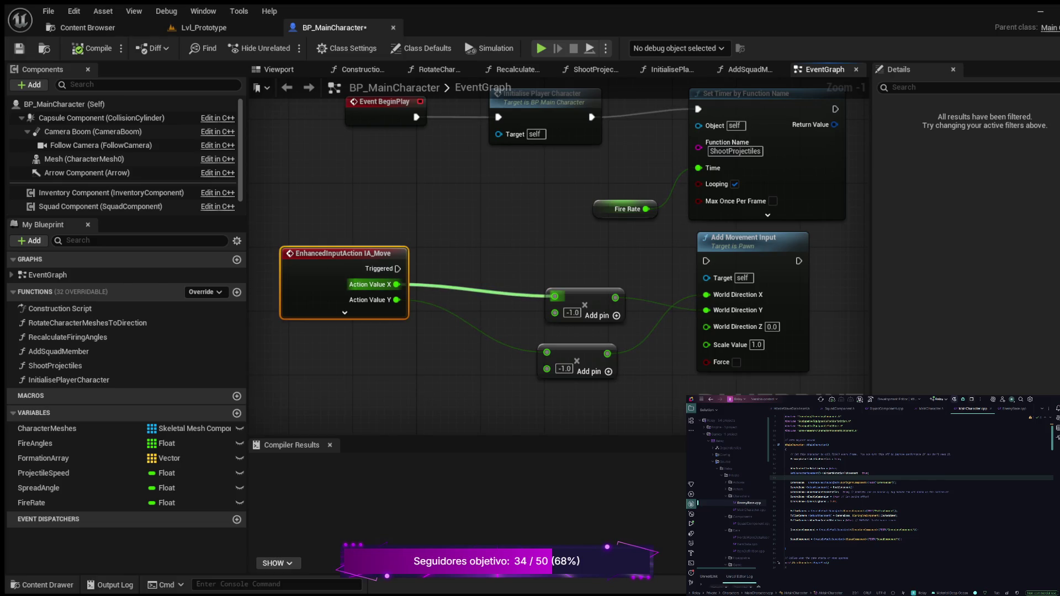
alt+click(554, 296)
click(552, 331)
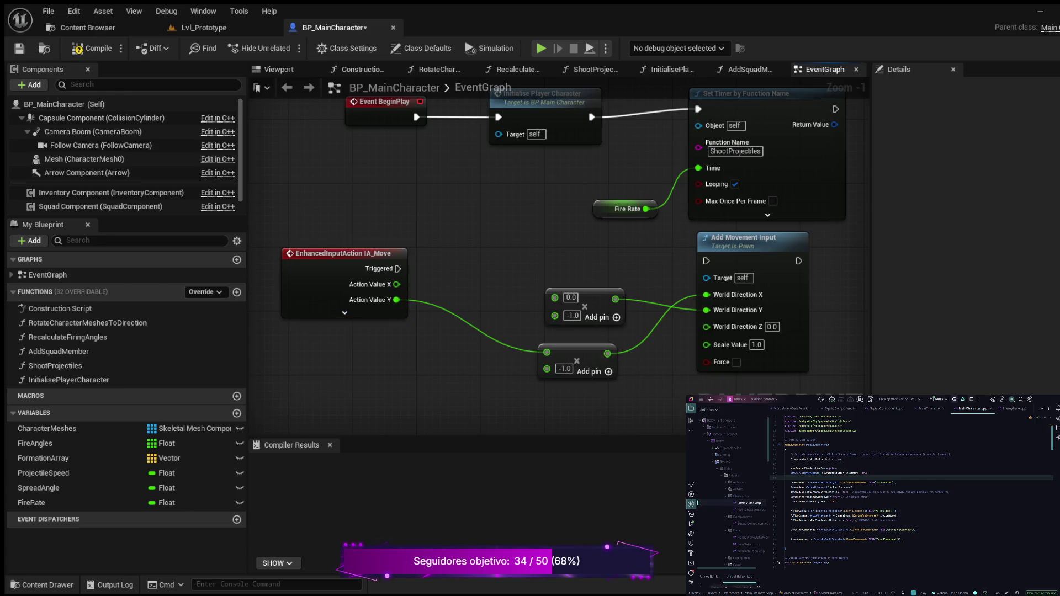
alt+click(546, 352)
- Recompile BP_MainCharacter and return to the Lvl_Prototype level
click(92, 48)
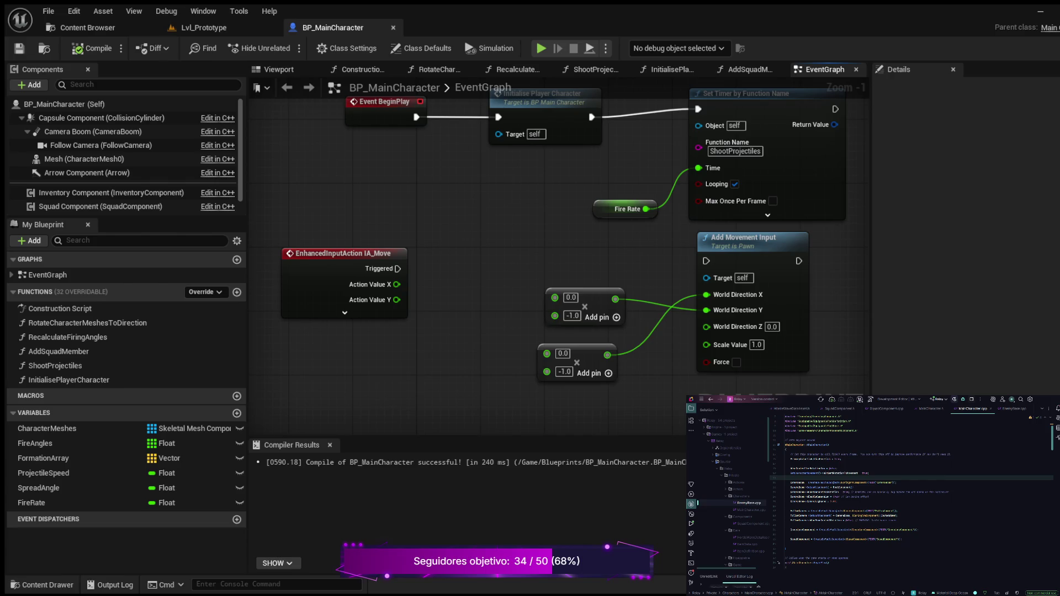
mouse_move(500, 182)
mouse_down()
mouse_move(512, 292)
mouse_move(475, 279)
mouse_up()
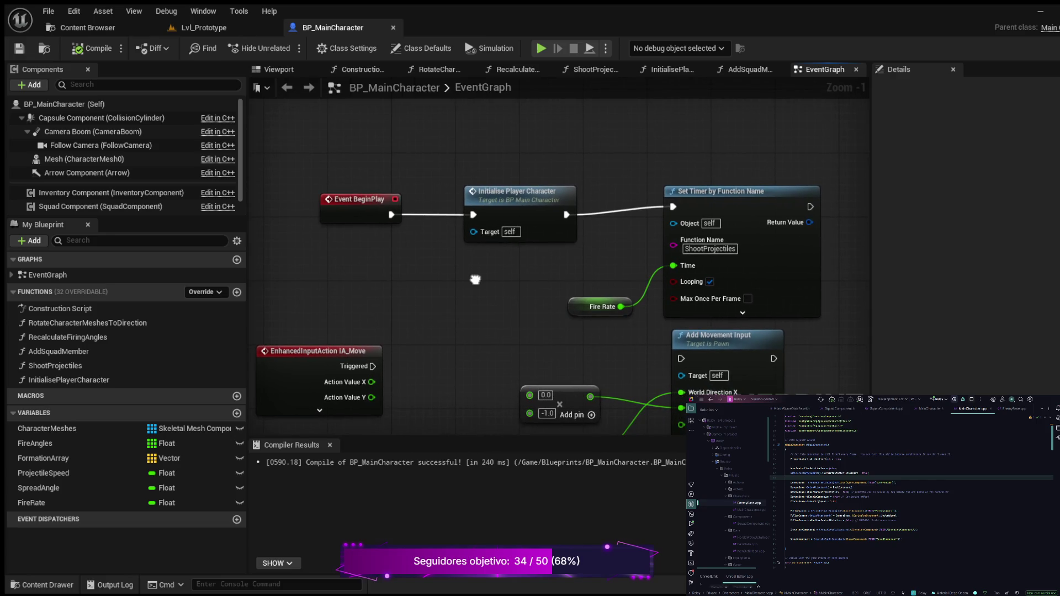
drag(475, 279, 406, 285)
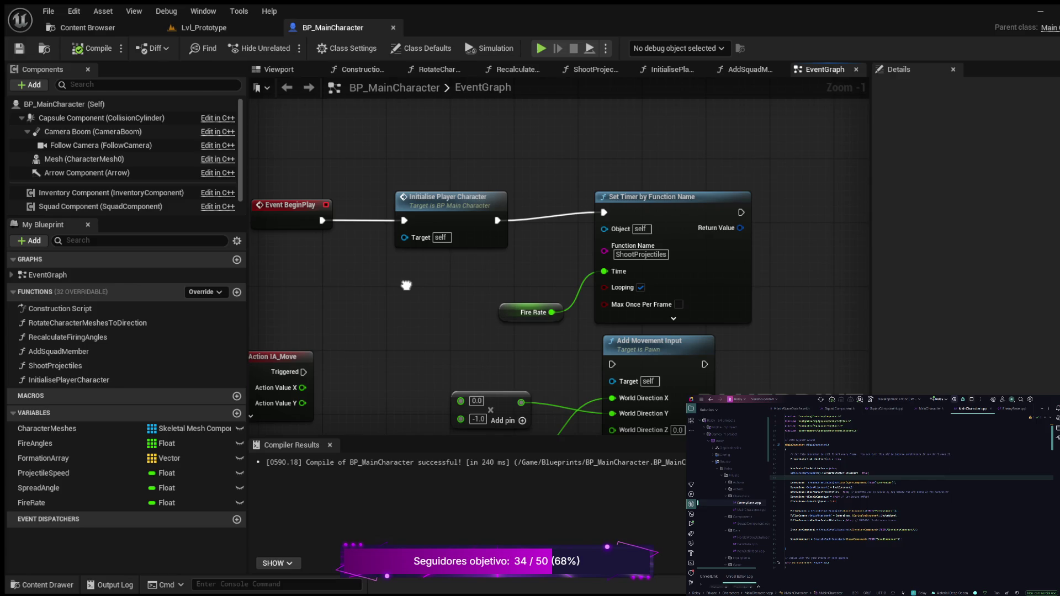
drag(406, 285, 412, 286)
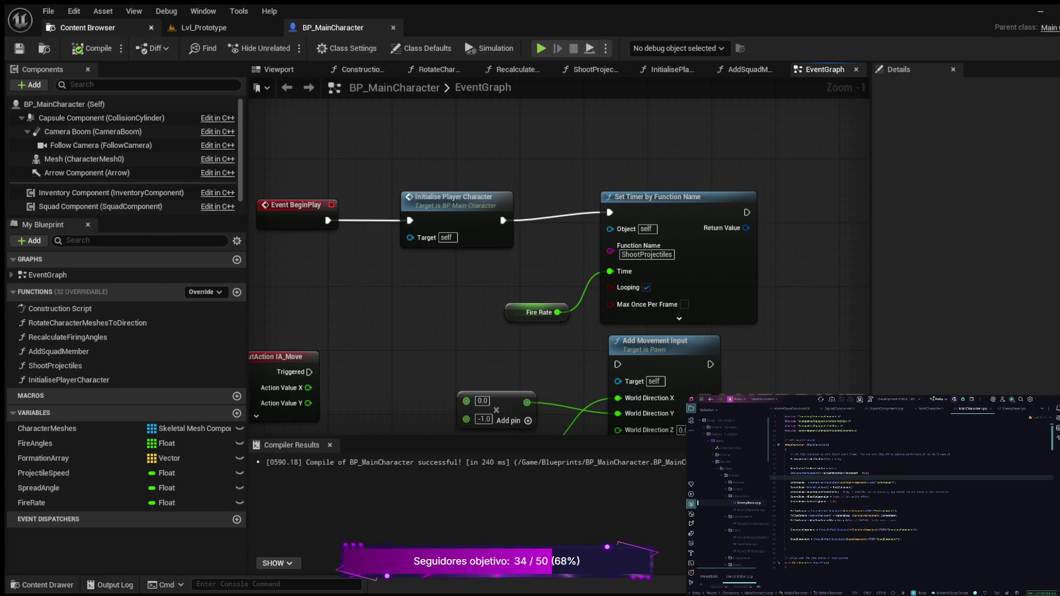
click(204, 28)
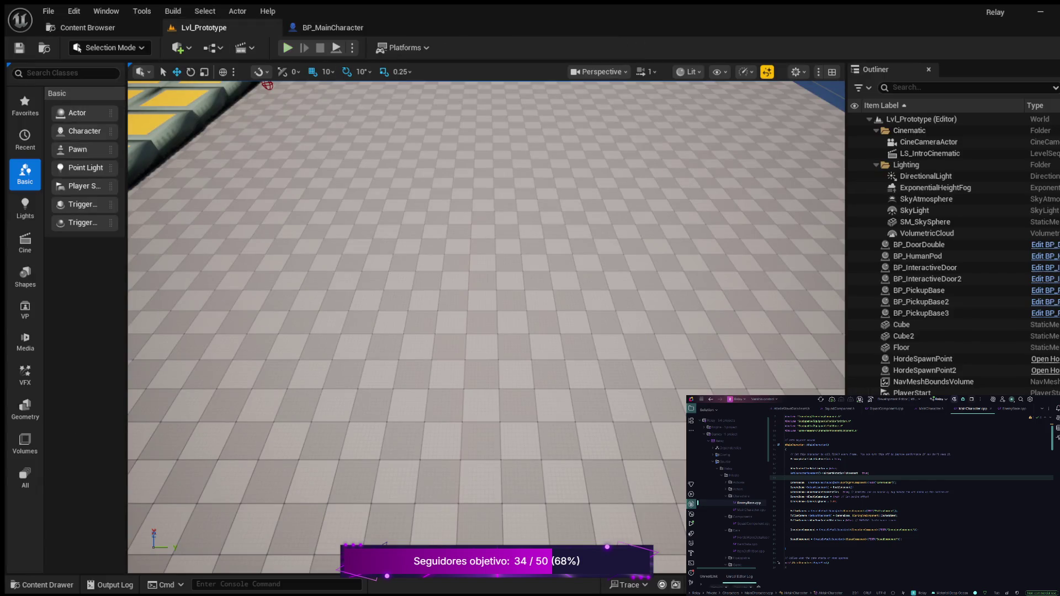
- Play Lvl_Prototype, walk the character forward, left and back, then stop the session
click(287, 47)
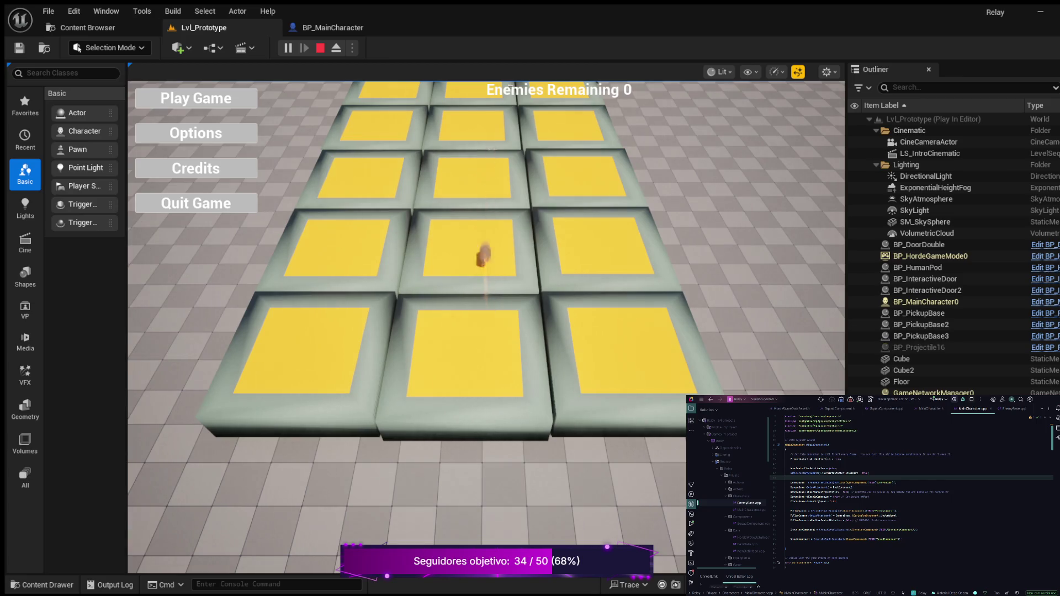
key(w)
click(196, 98)
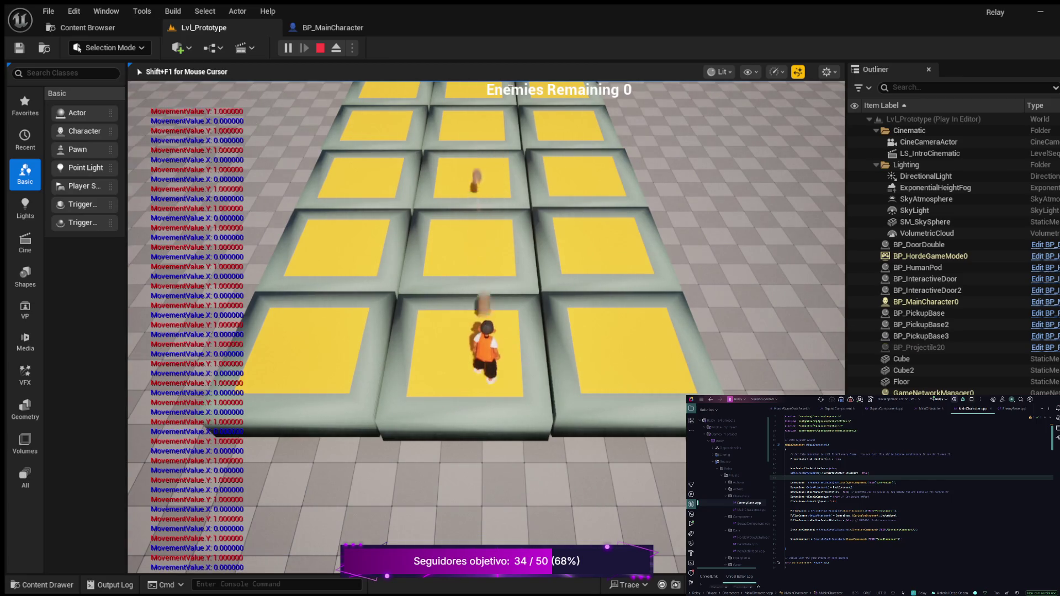
key(a)
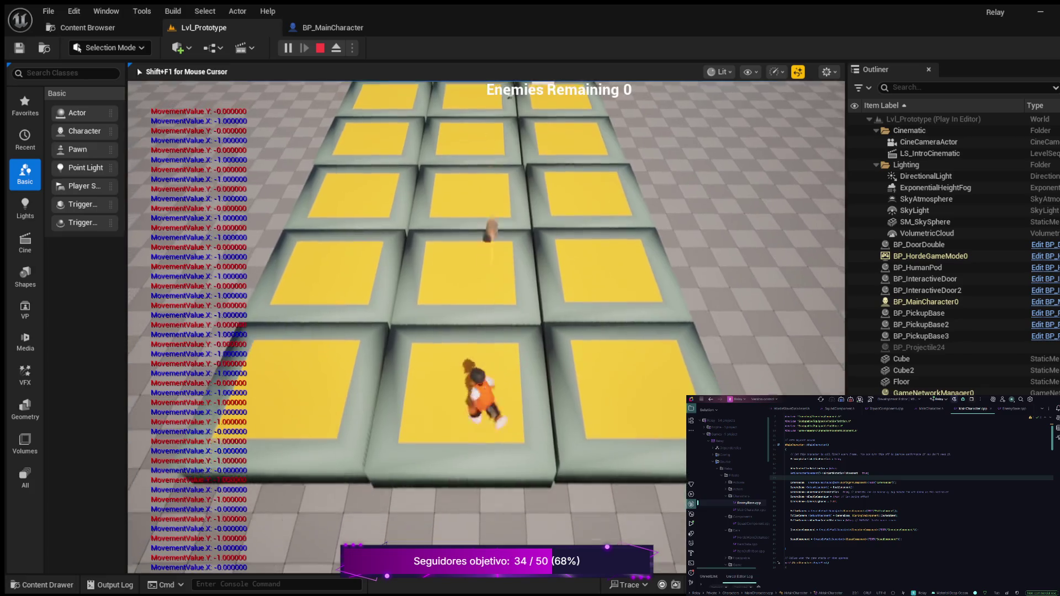
key(s)
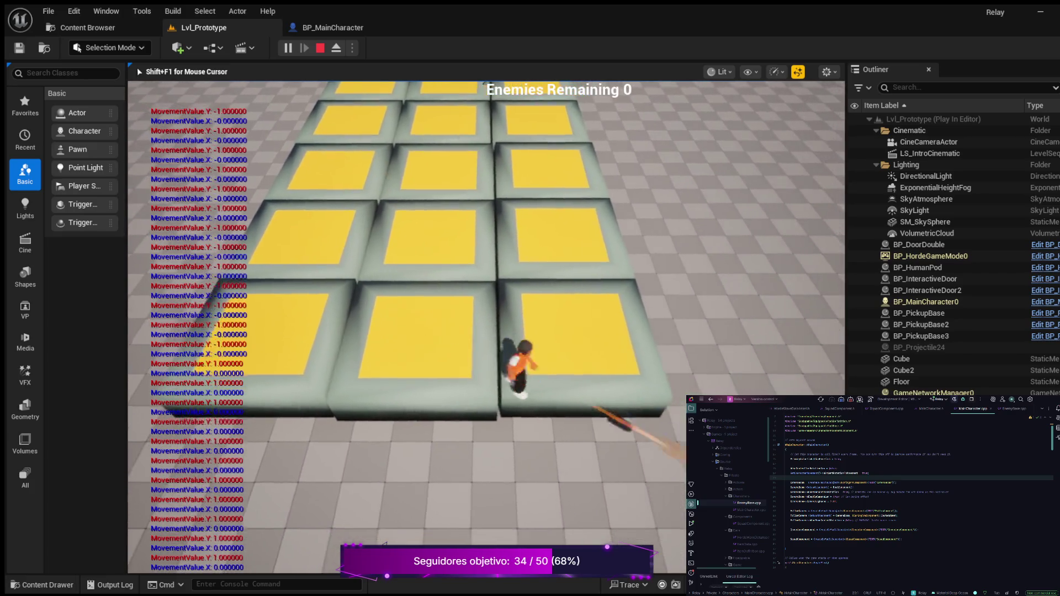
key(Escape)
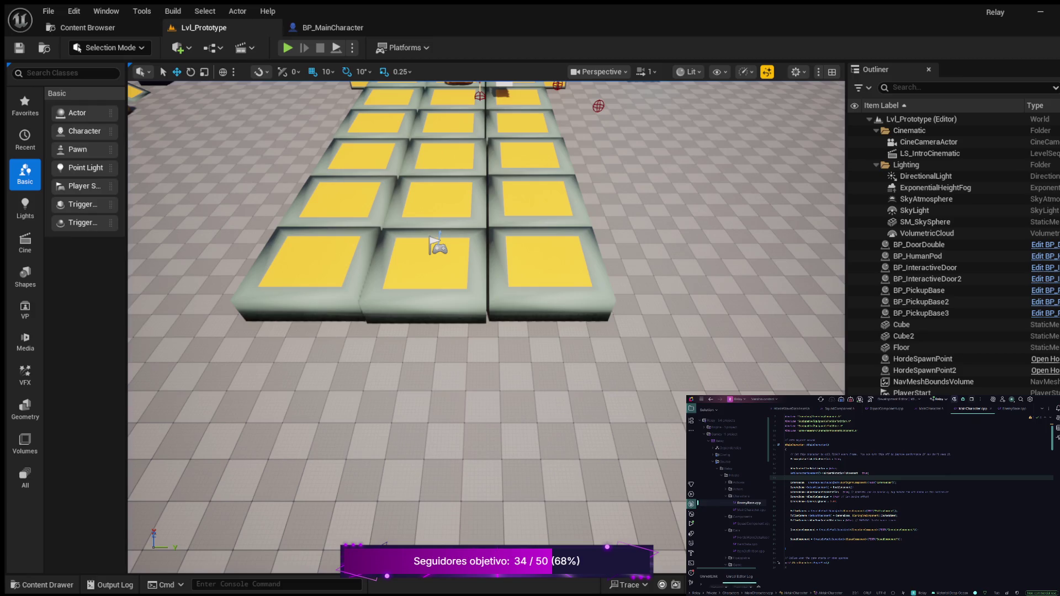
- Review the EventGraph, comment out the movement code line, and reopen Lvl_Prototype from Maps
click(332, 27)
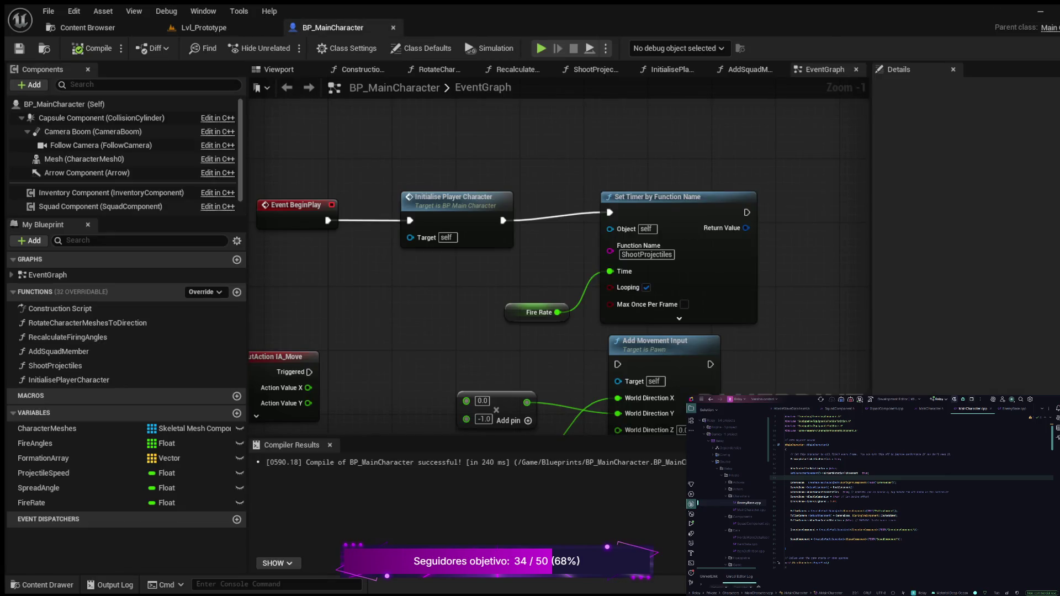
mouse_move(448, 316)
mouse_down()
mouse_move(546, 348)
mouse_move(485, 230)
mouse_move(563, 218)
mouse_move(574, 250)
mouse_up()
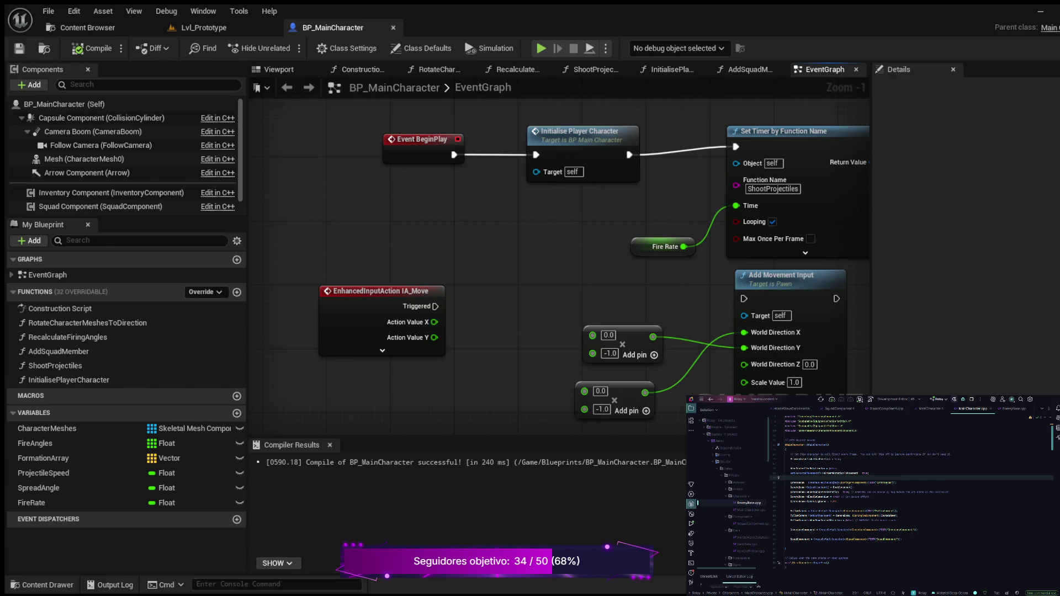
click(869, 473)
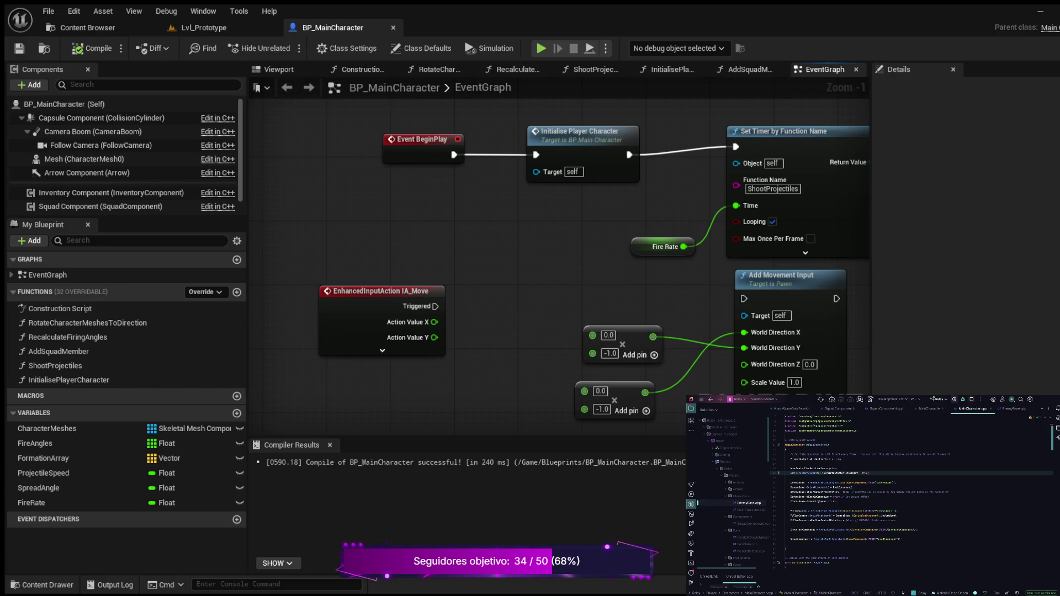
key(ctrl+slash)
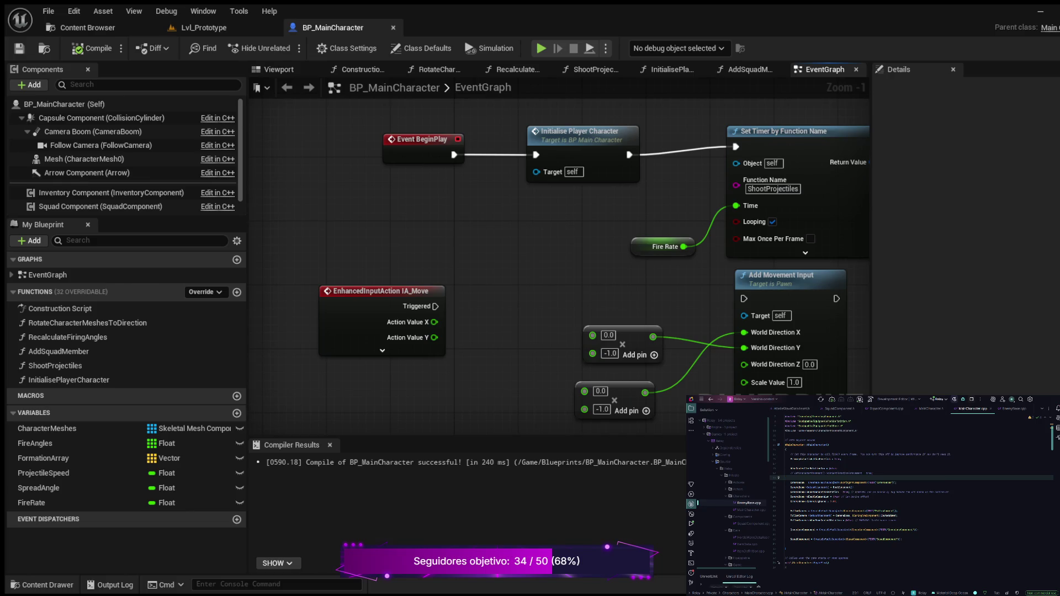
click(80, 28)
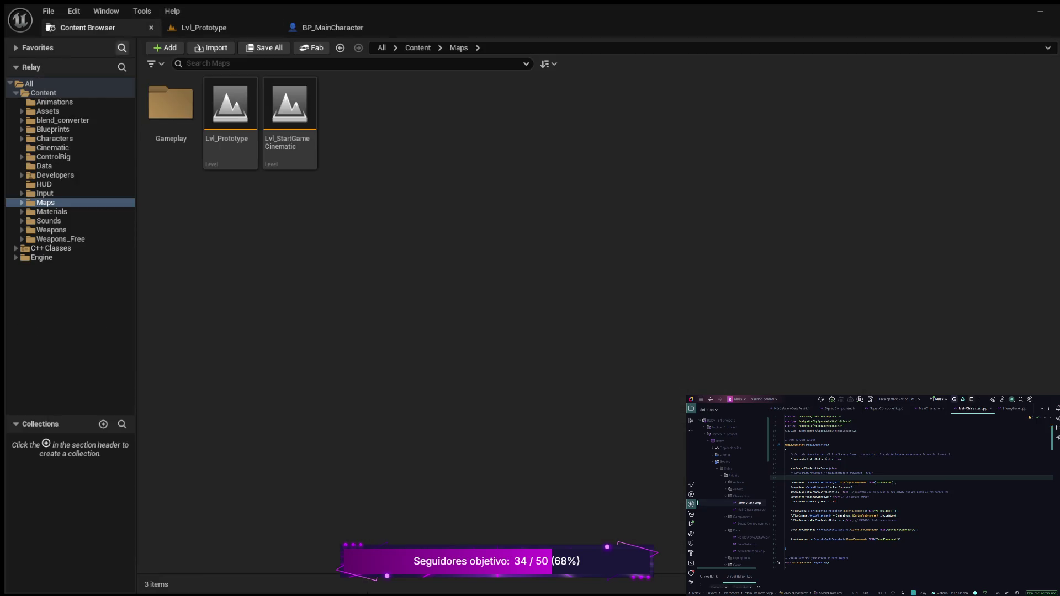
double_click(213, 122)
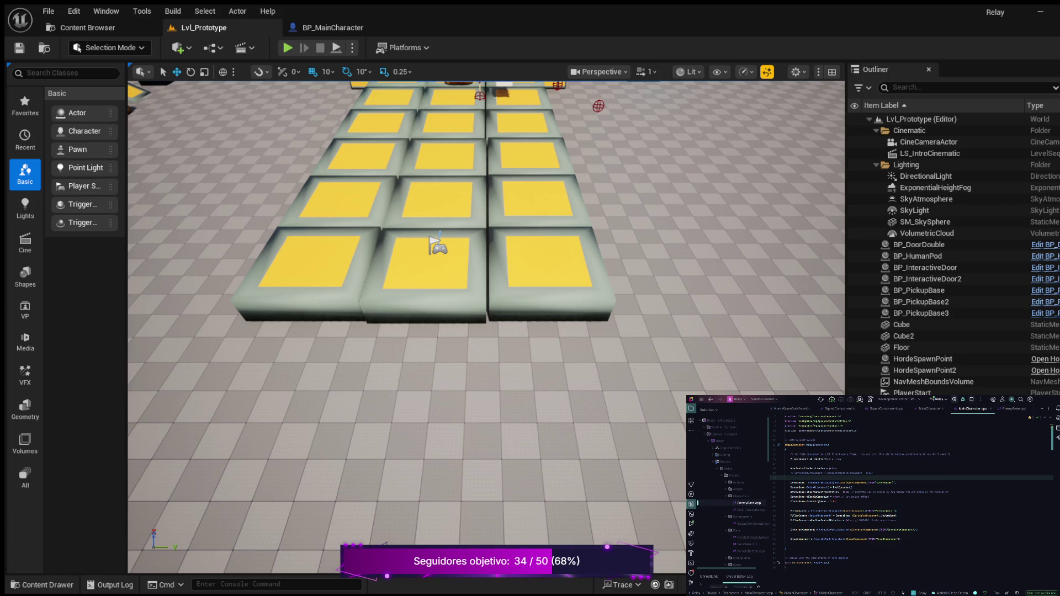
key(alt+p)
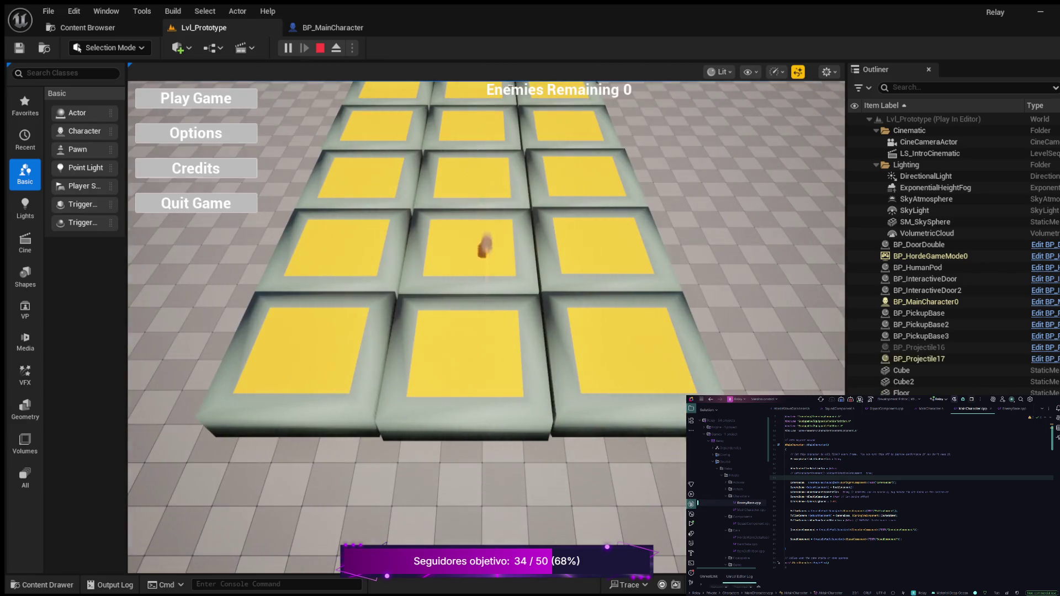
click(208, 105)
key(w)
key(a)
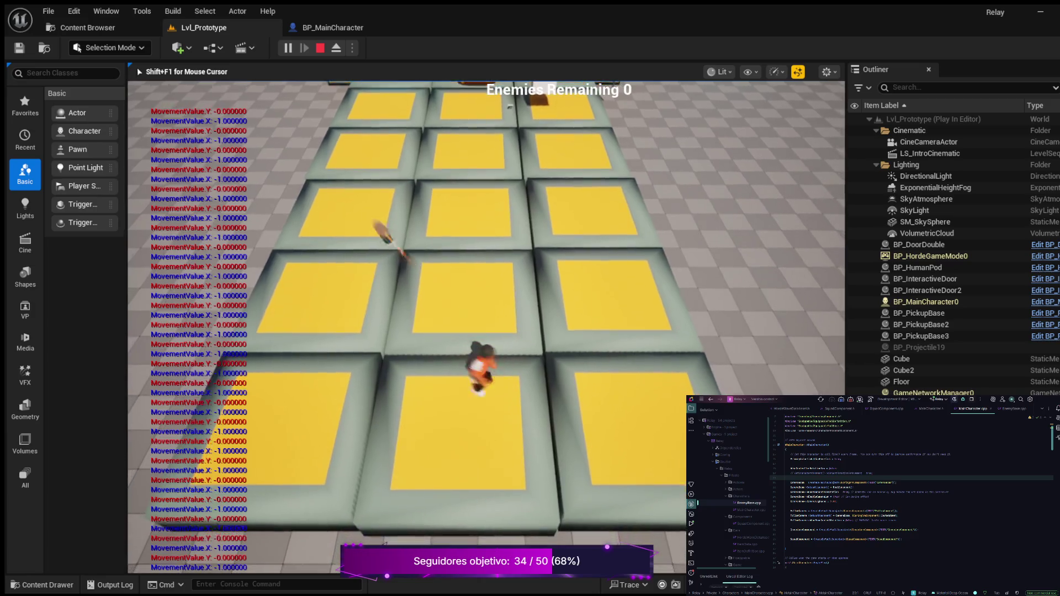
key(d)
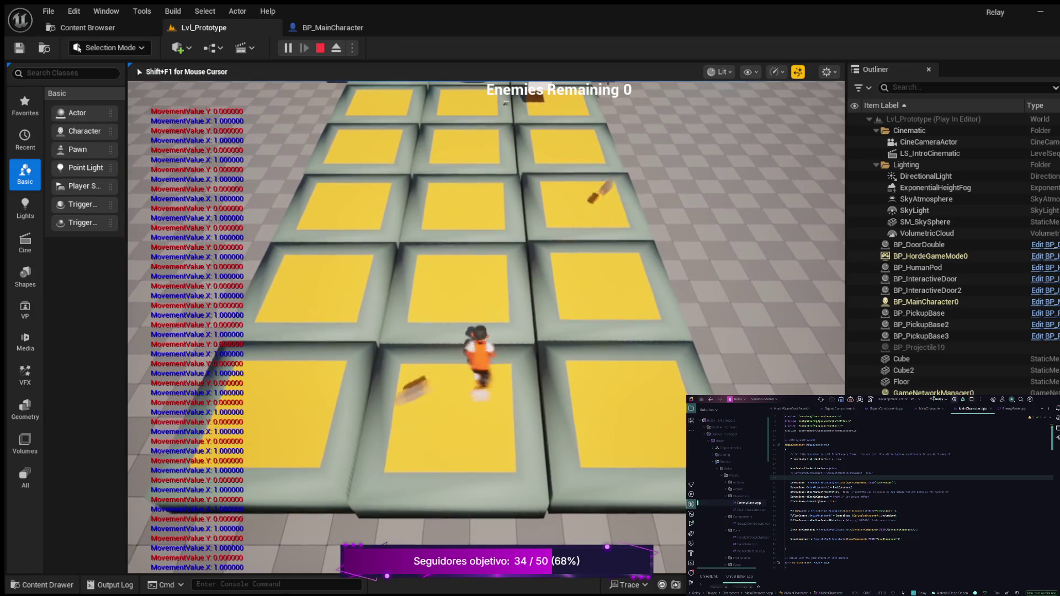
key(a)
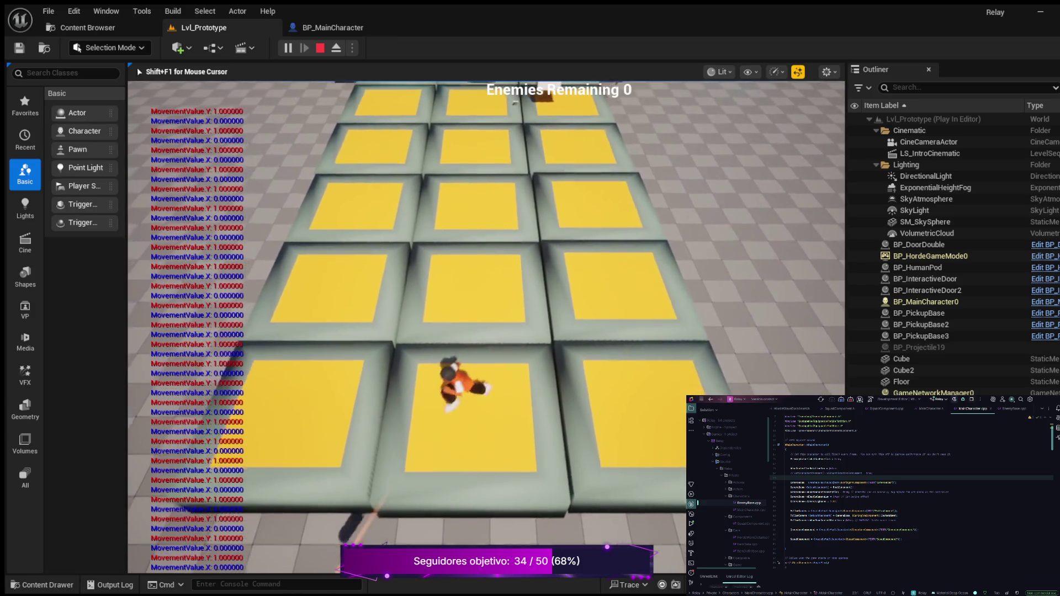
key(d)
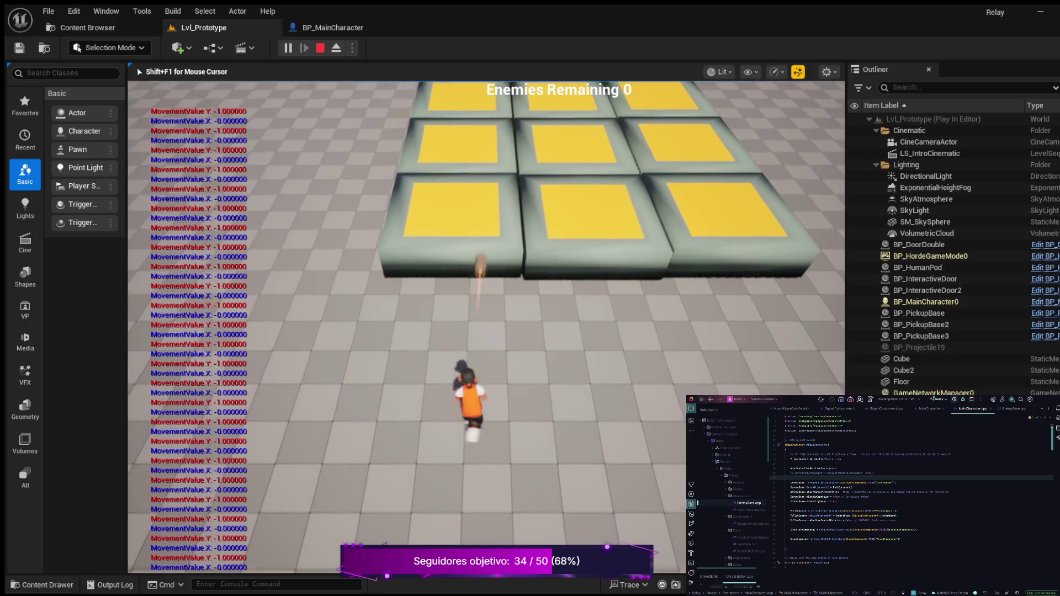
key(w)
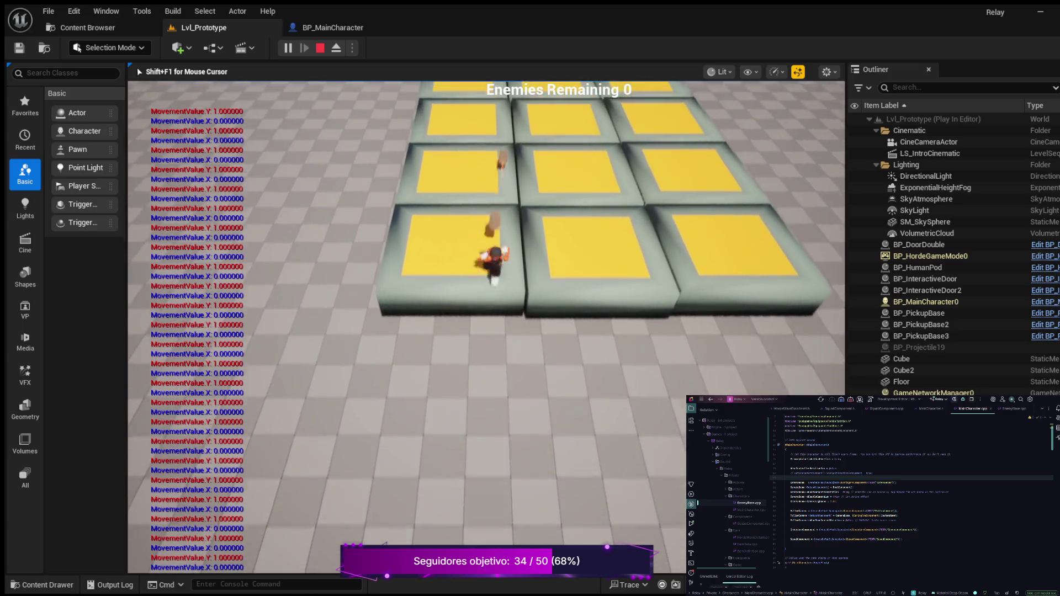
key(d)
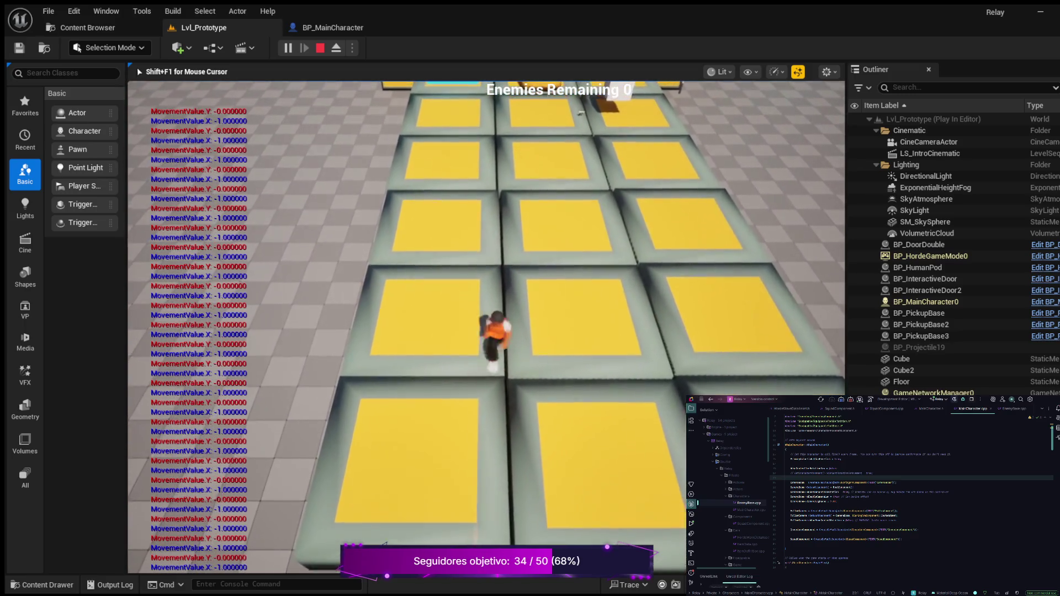
key(Escape)
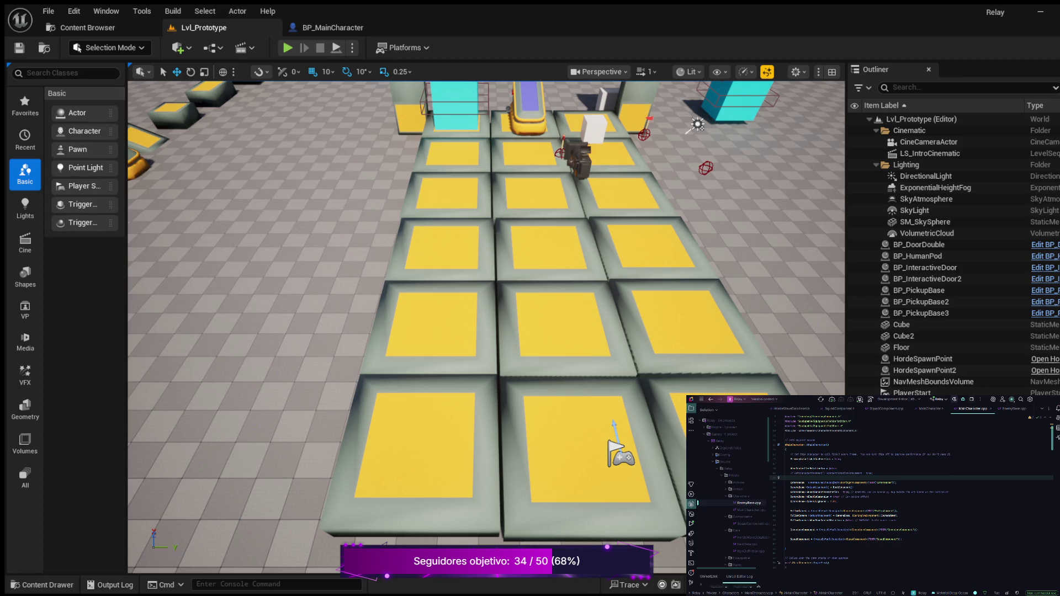
- Comment out line 18 of the character source with Ctrl+/, then start a play test
click(837, 468)
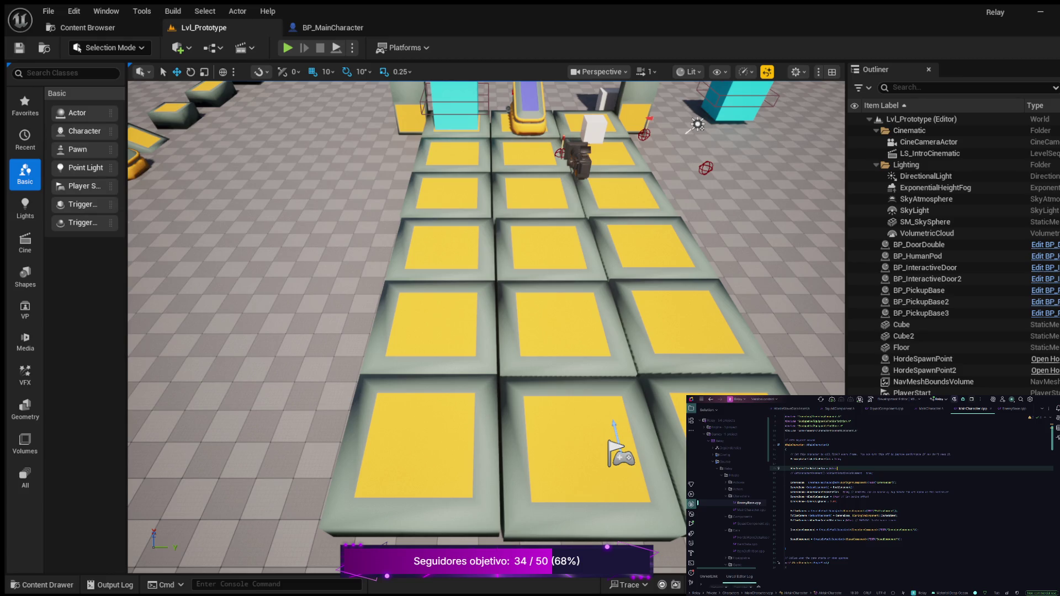
key(ctrl+slash)
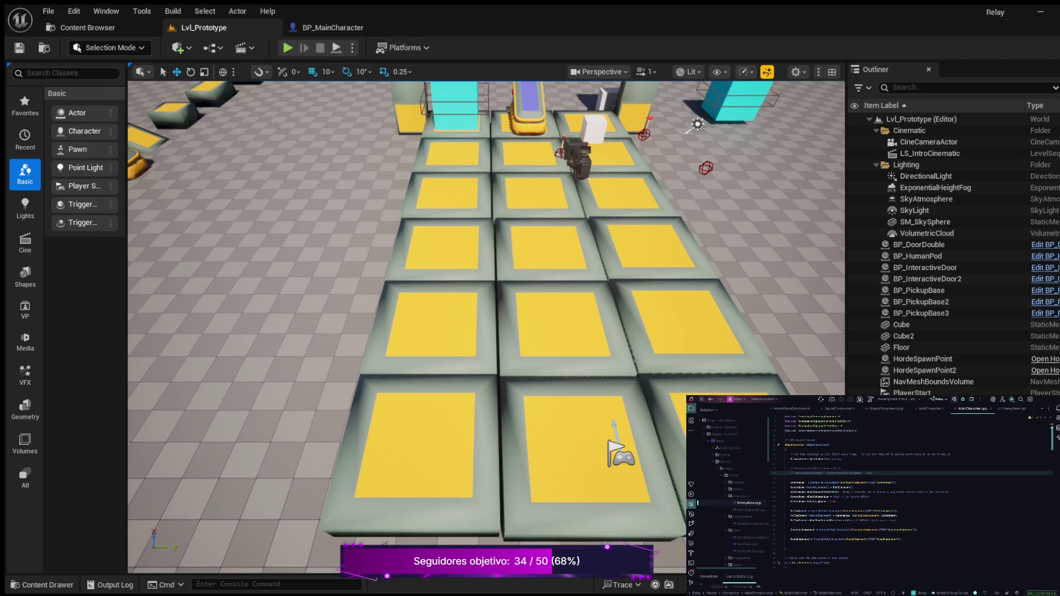
click(287, 47)
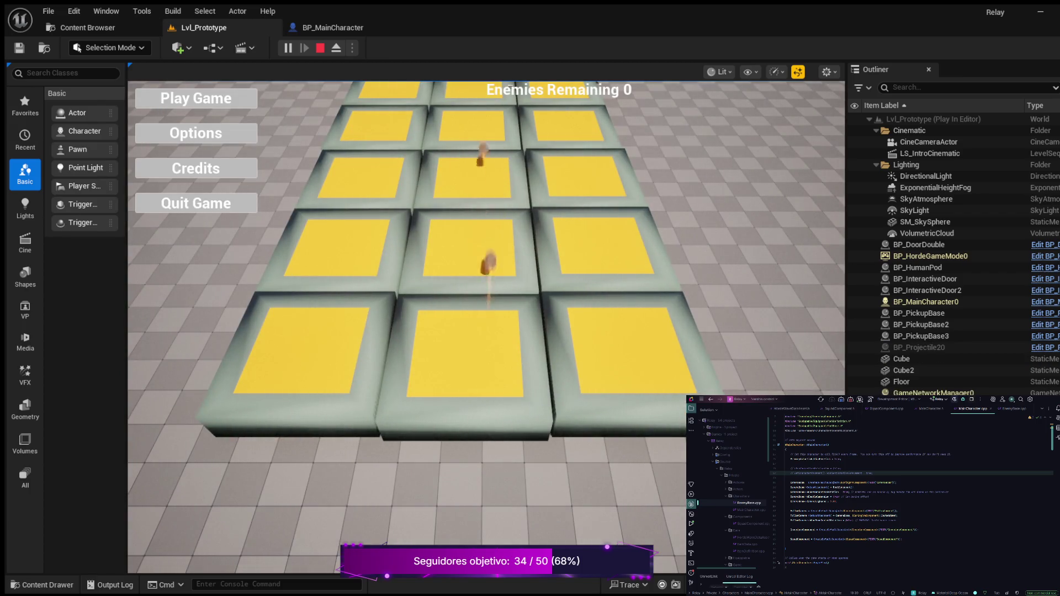
click(198, 100)
key(w)
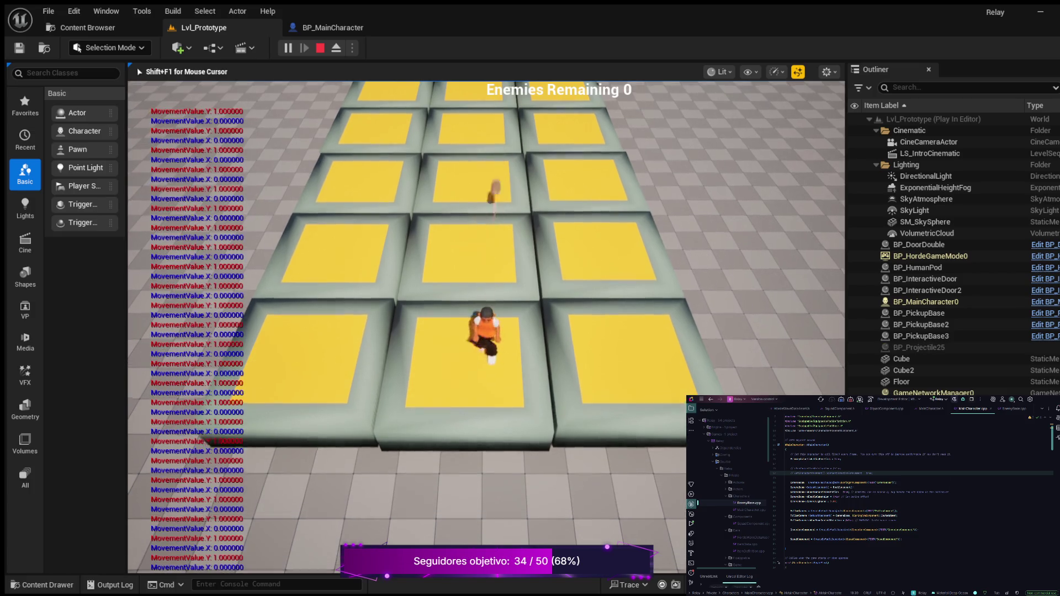
key(a)
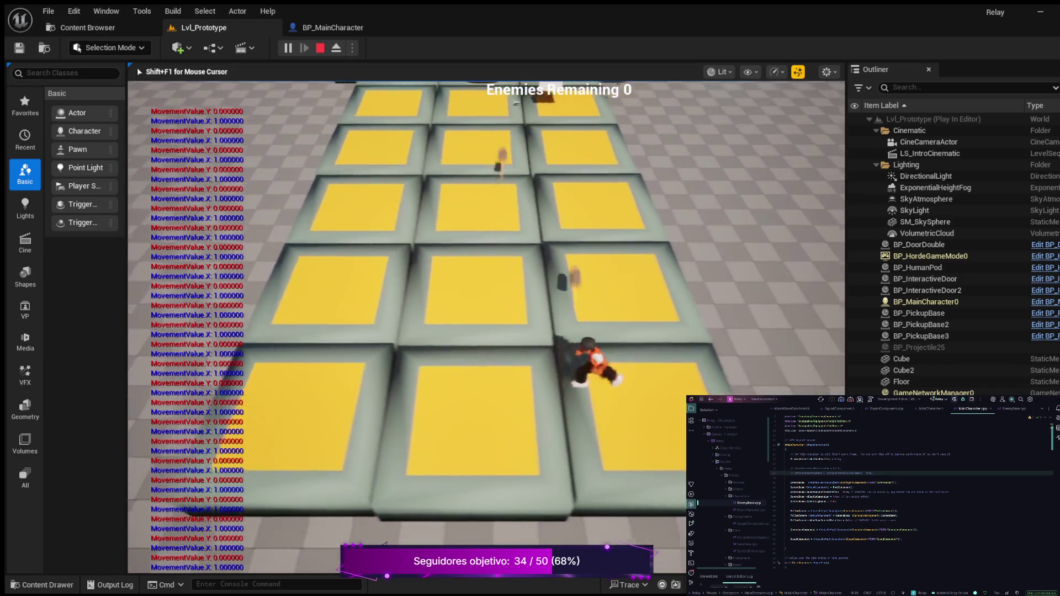
key(d)
key(w)
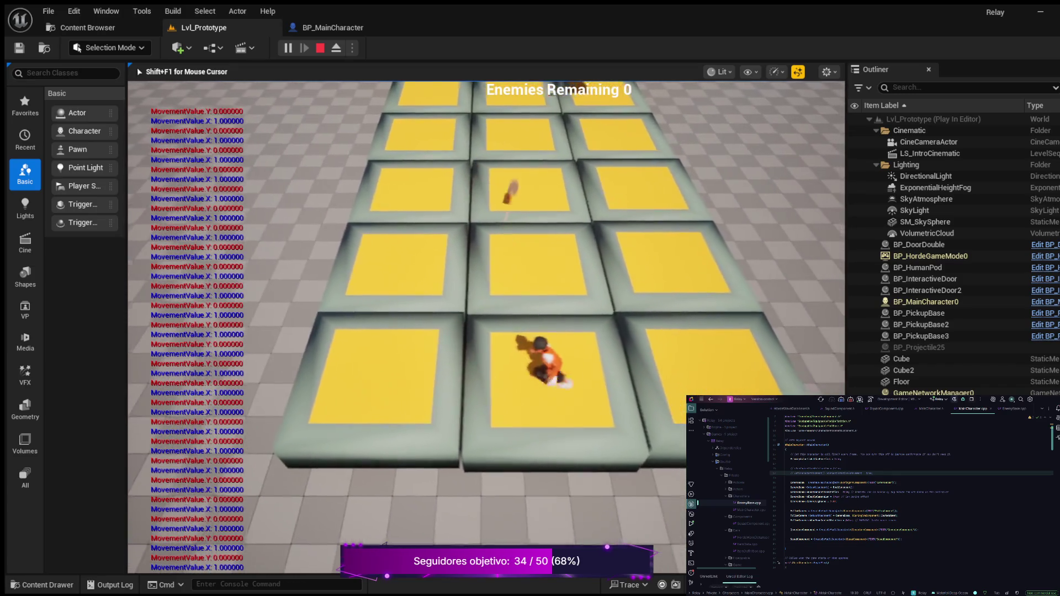
key(a)
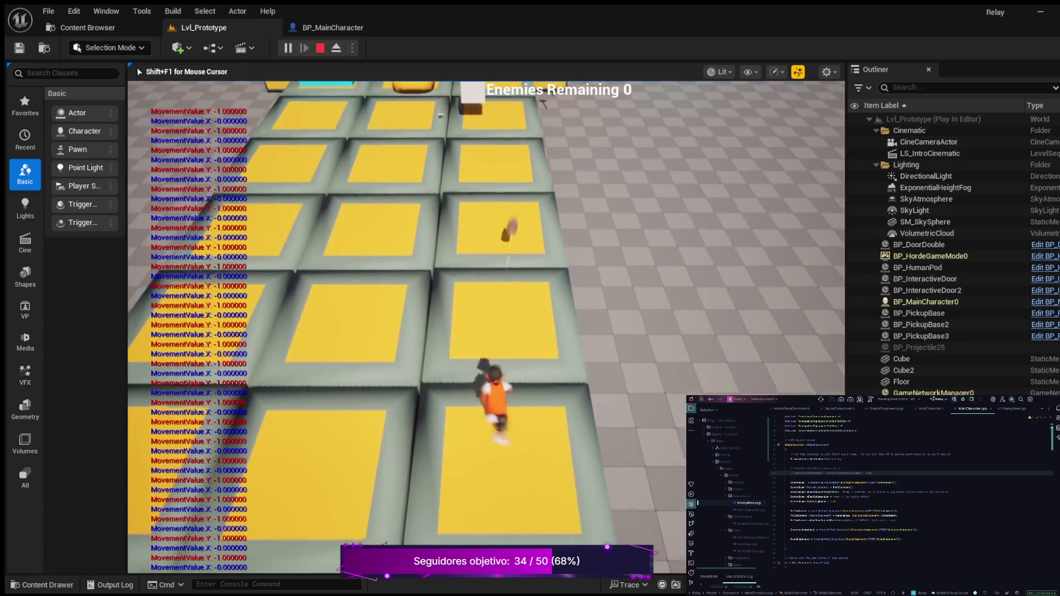
key(w)
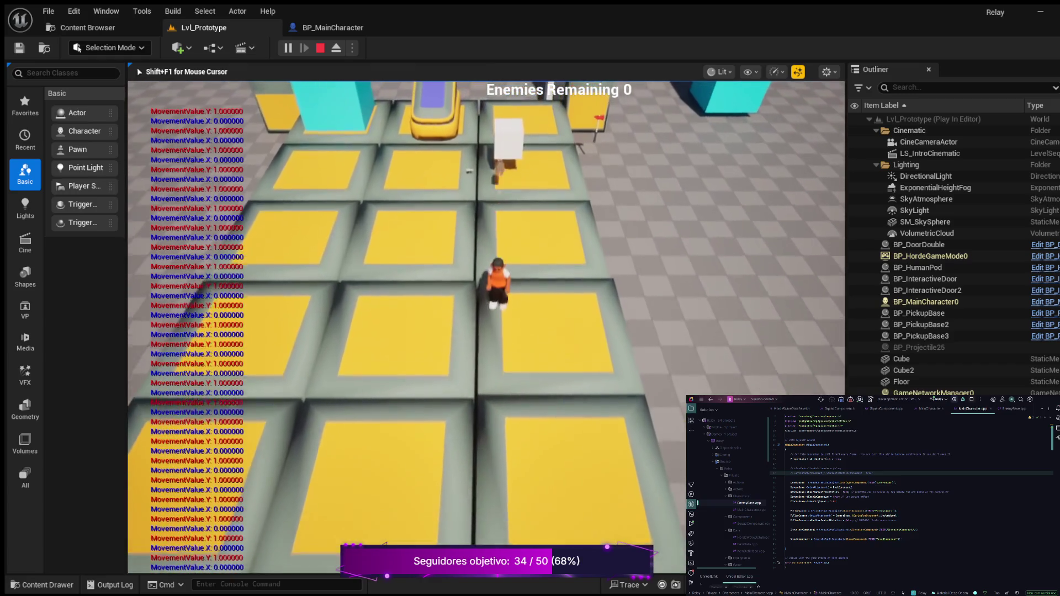
key(Escape)
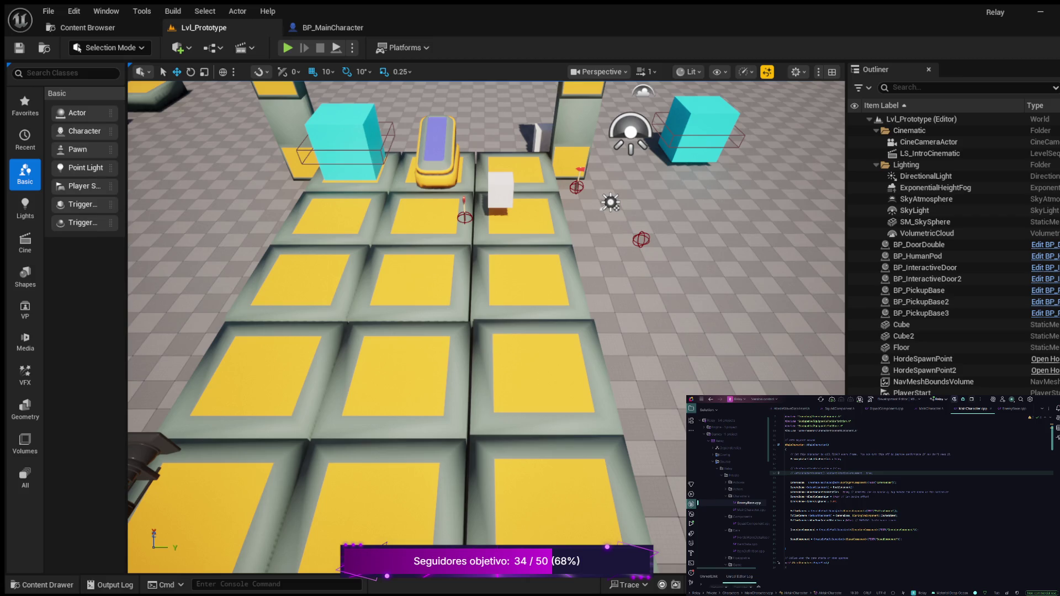
- Inspect the Move function's AddMovementInput calls and MovementValue uses, then launch another play test
scroll(895, 492, down, 10)
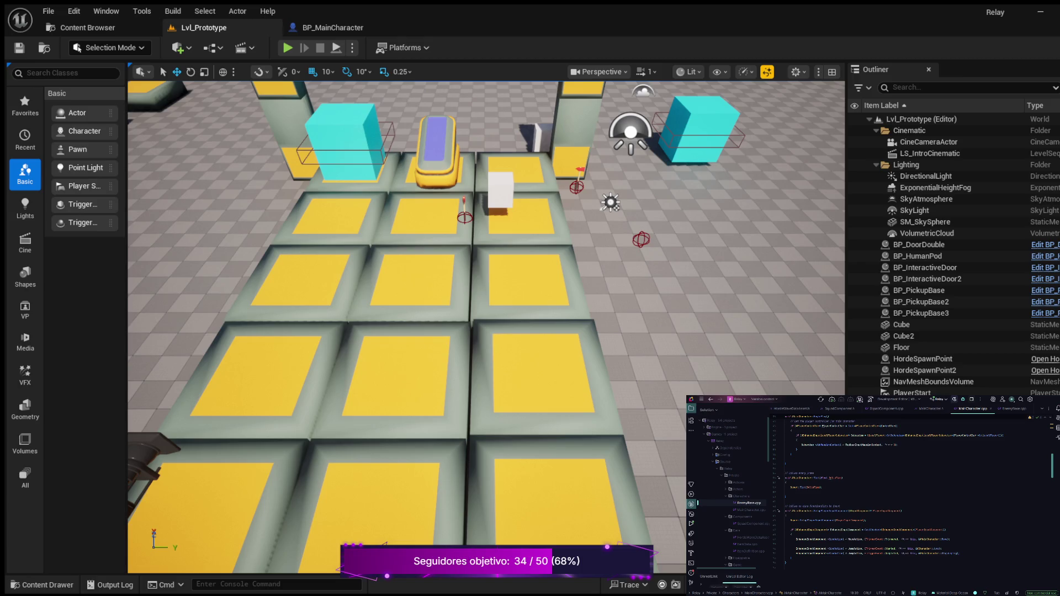
scroll(914, 494, down, 3)
scroll(919, 492, down, 3)
scroll(916, 492, down, 2)
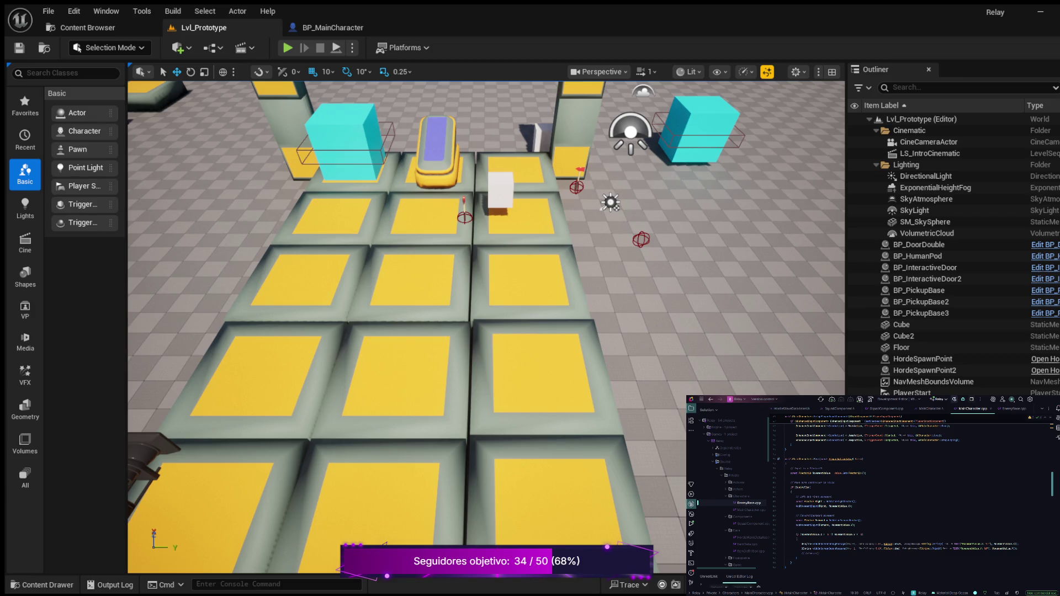
click(827, 506)
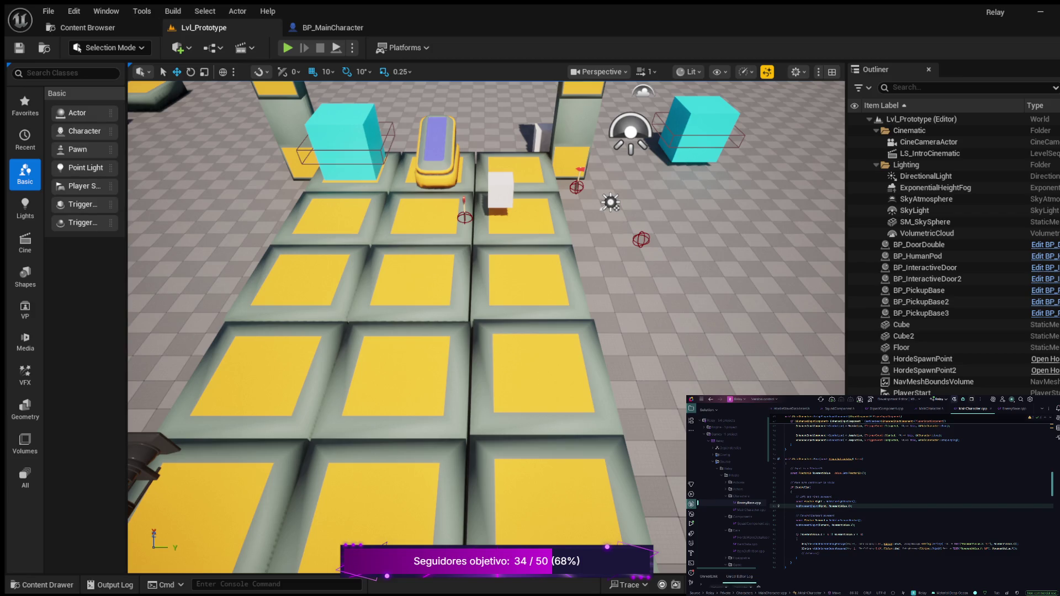
key(Right)
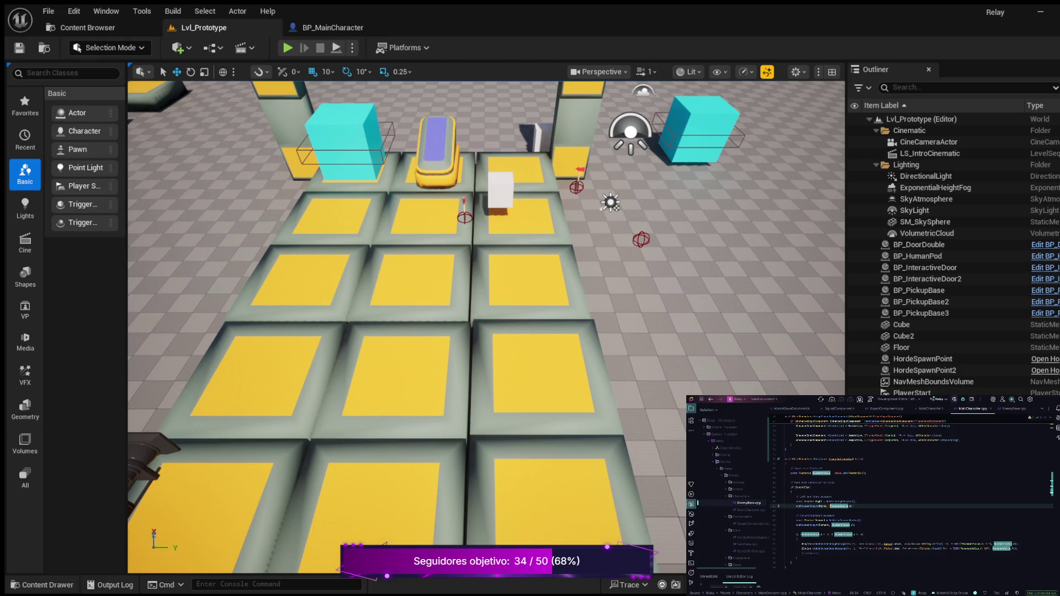
key(Down)
key(Down)
key(Down)
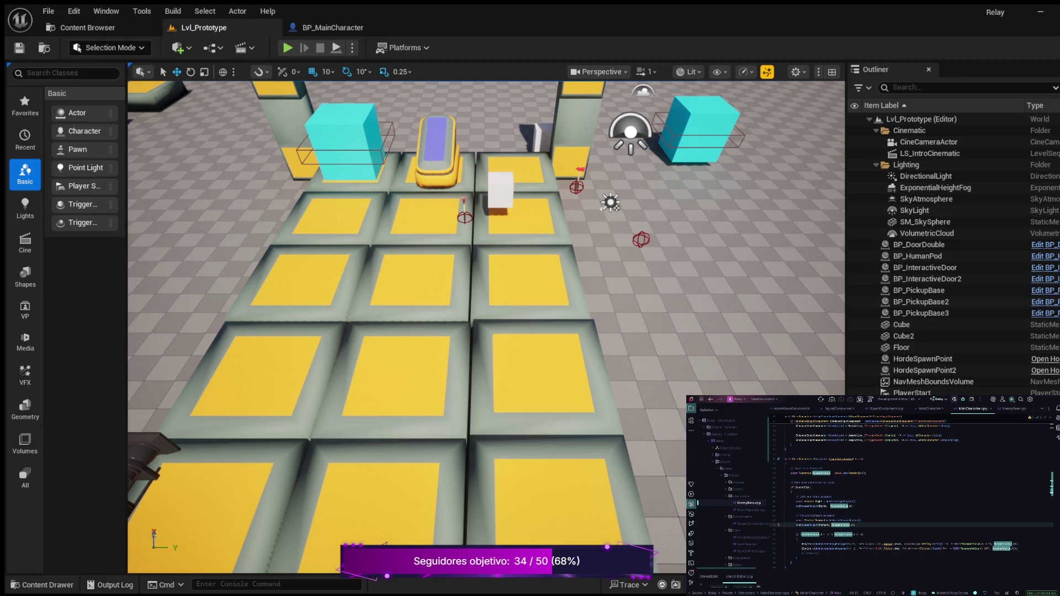
click(792, 492)
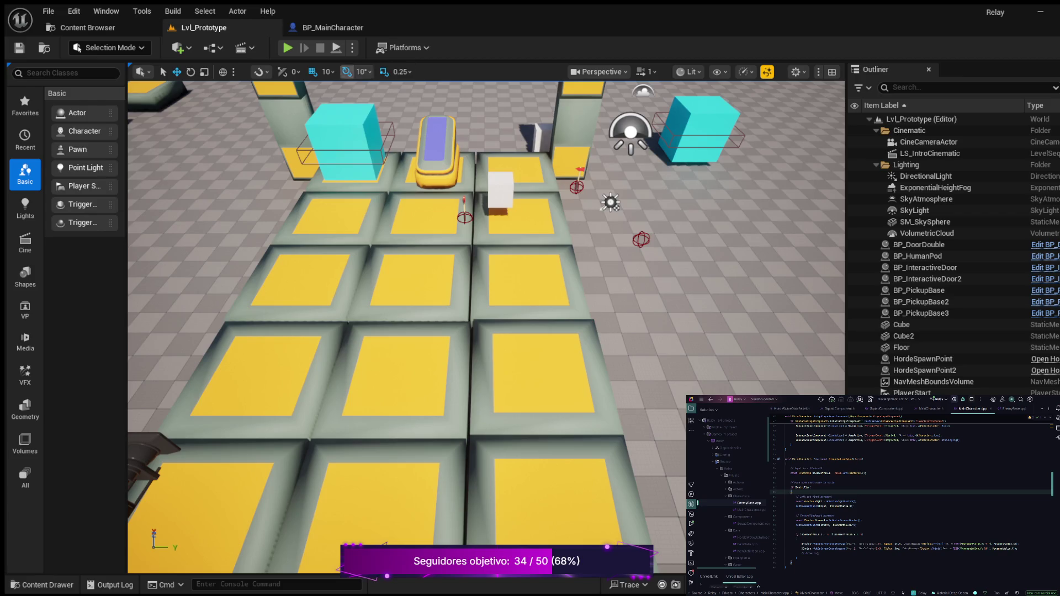
key(alt+p)
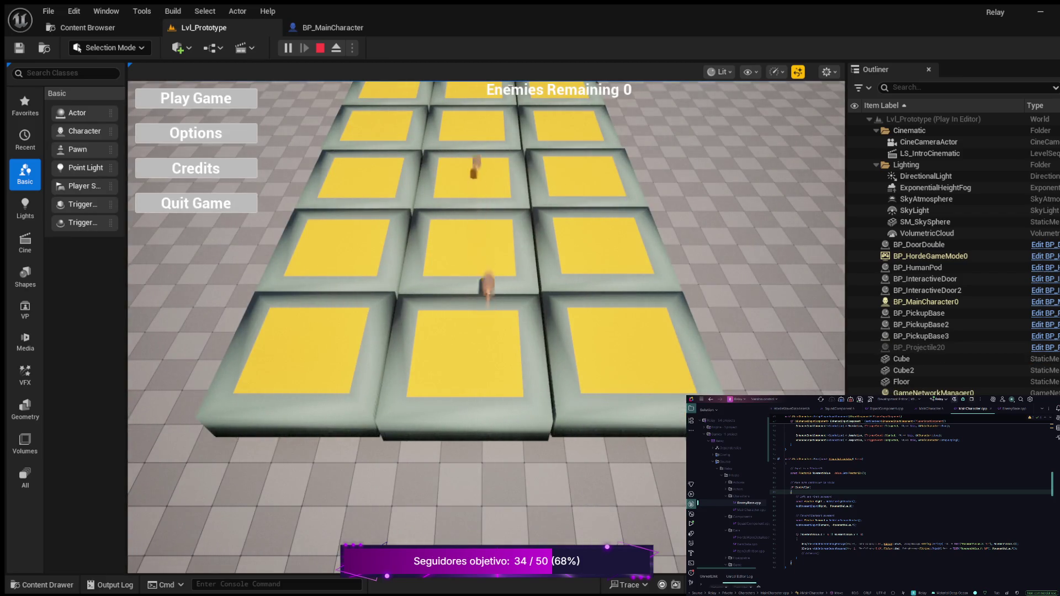
- Start the game, run the character forward, left, right, back and sideways, then stop
click(196, 98)
key(w)
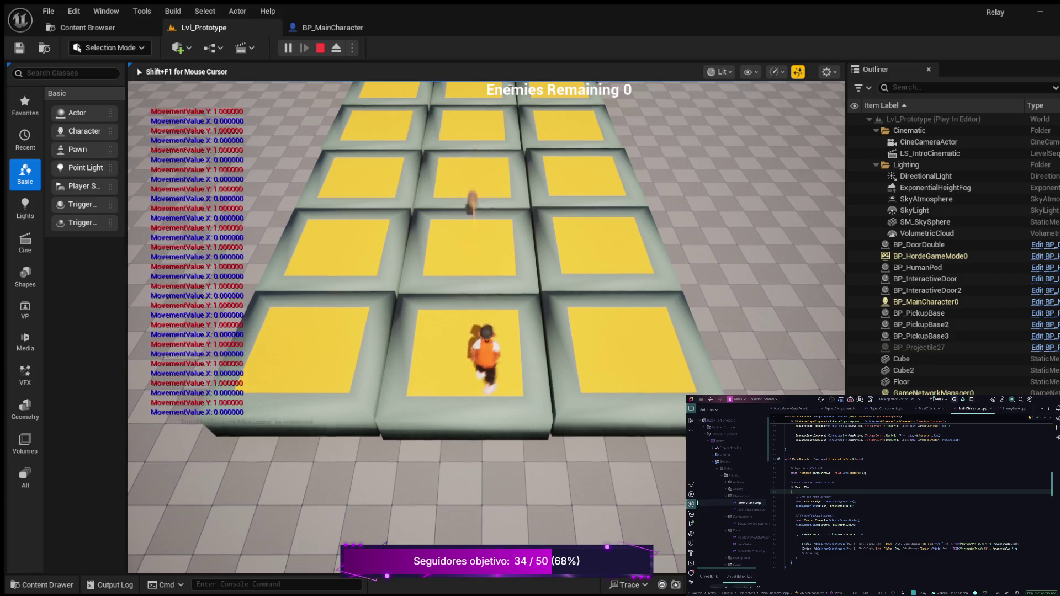
key(w)
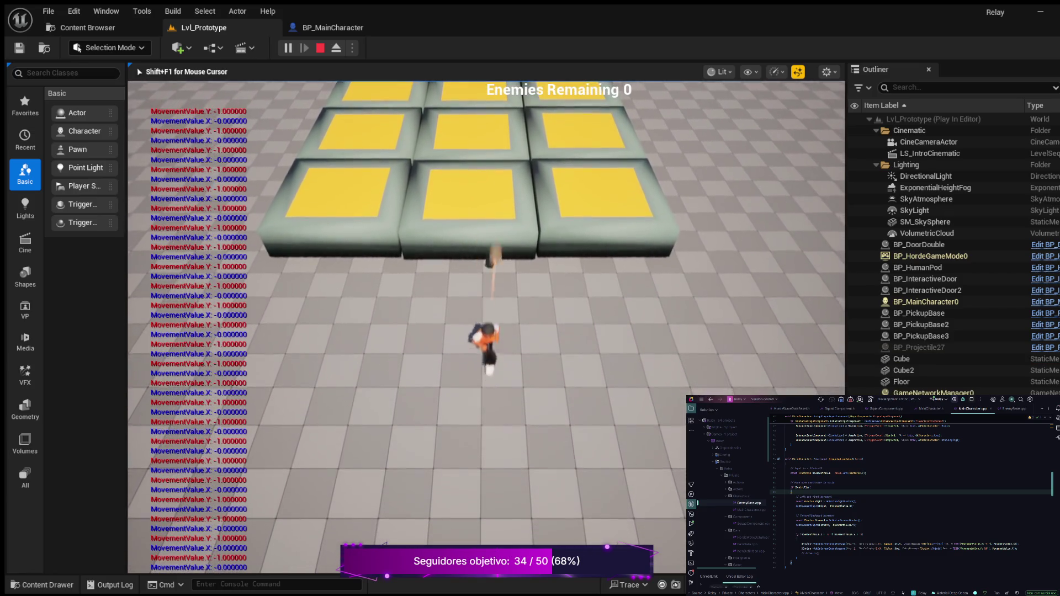
key(a)
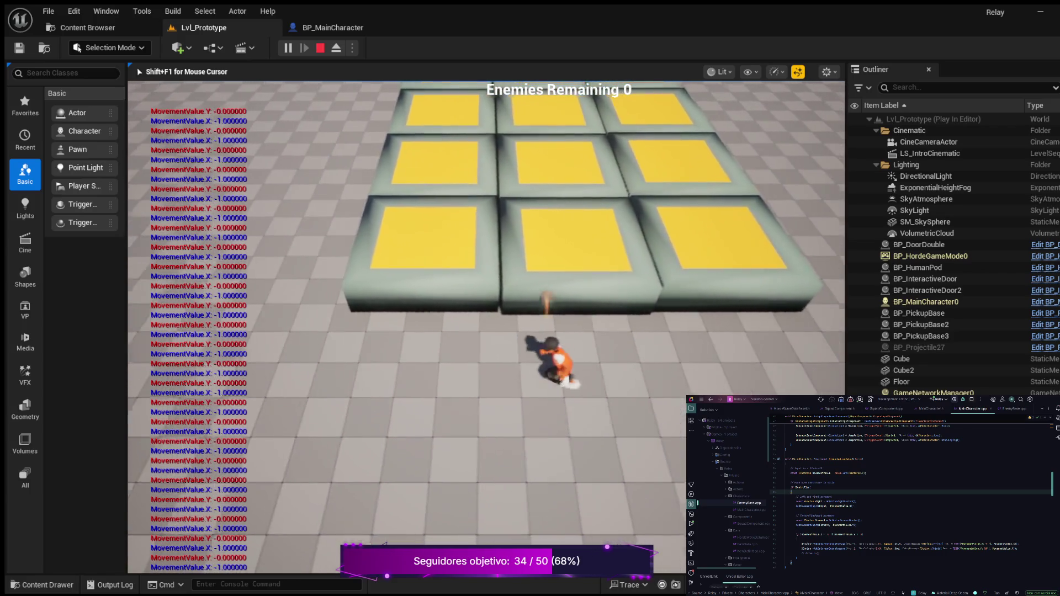
key(d)
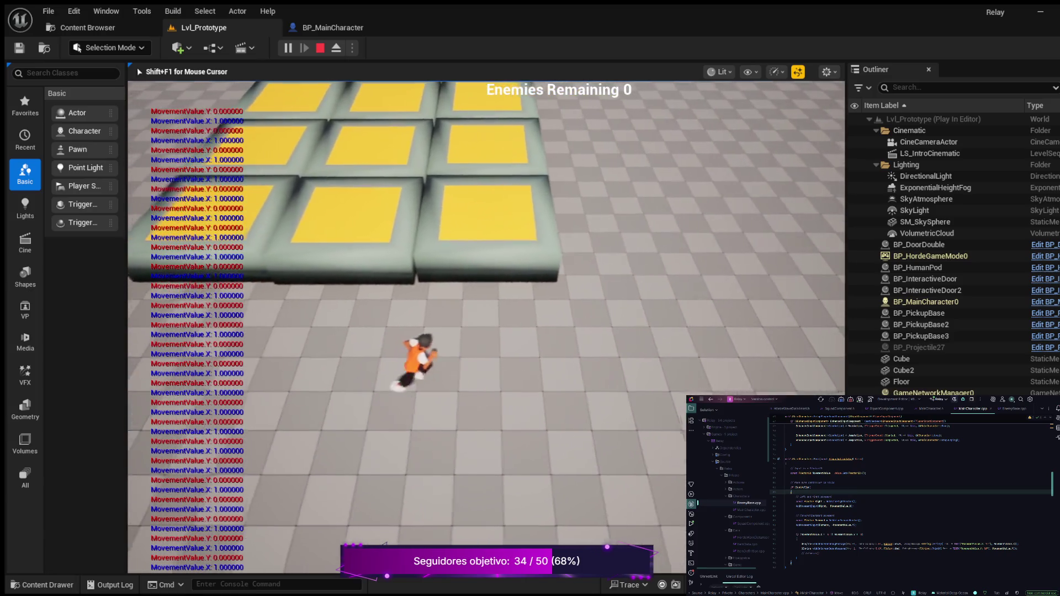
key(s)
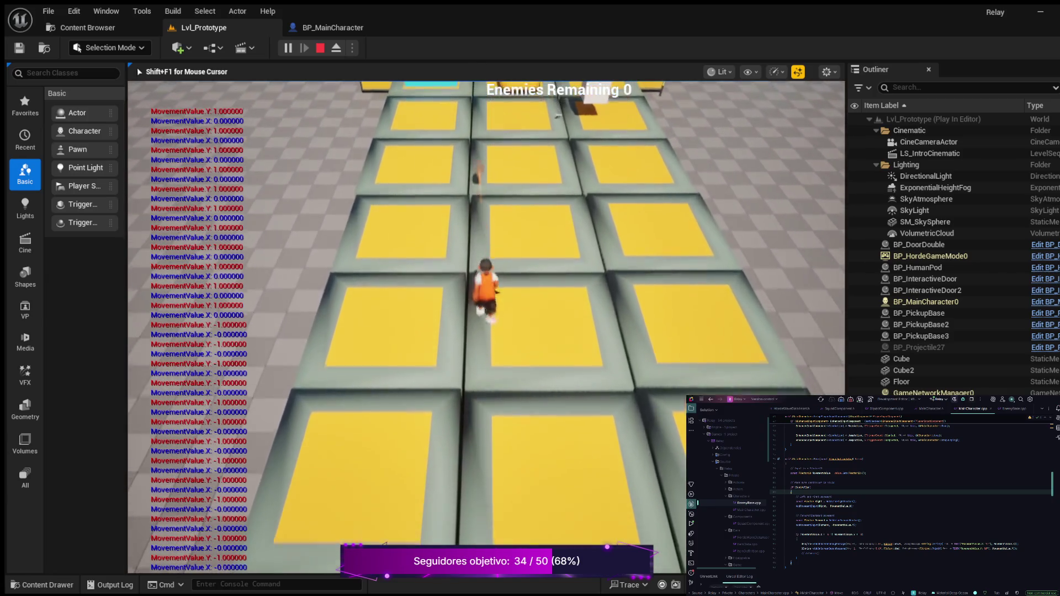
key(a)
key(d)
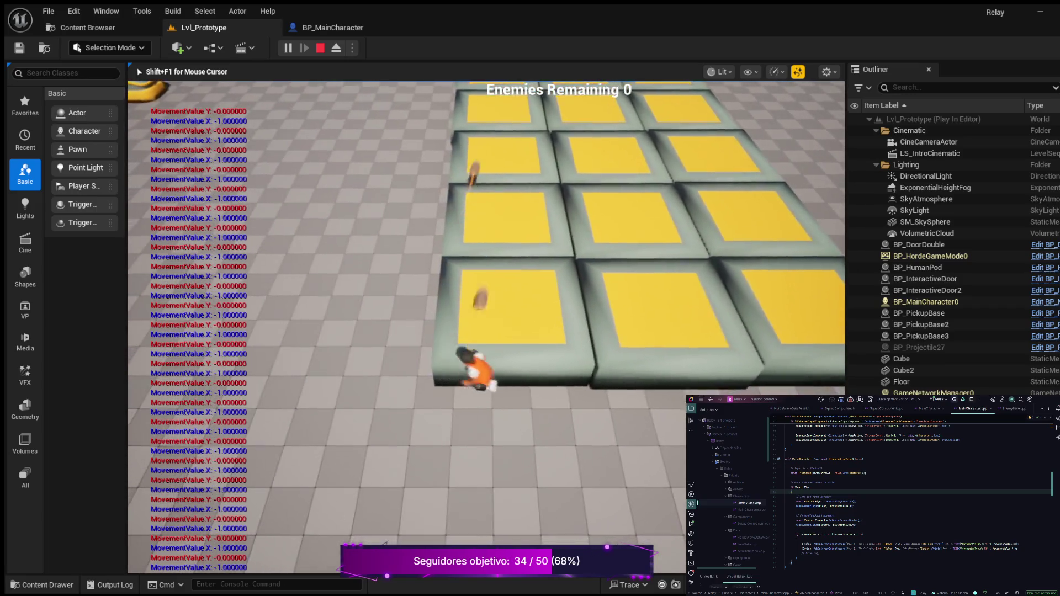
key(a)
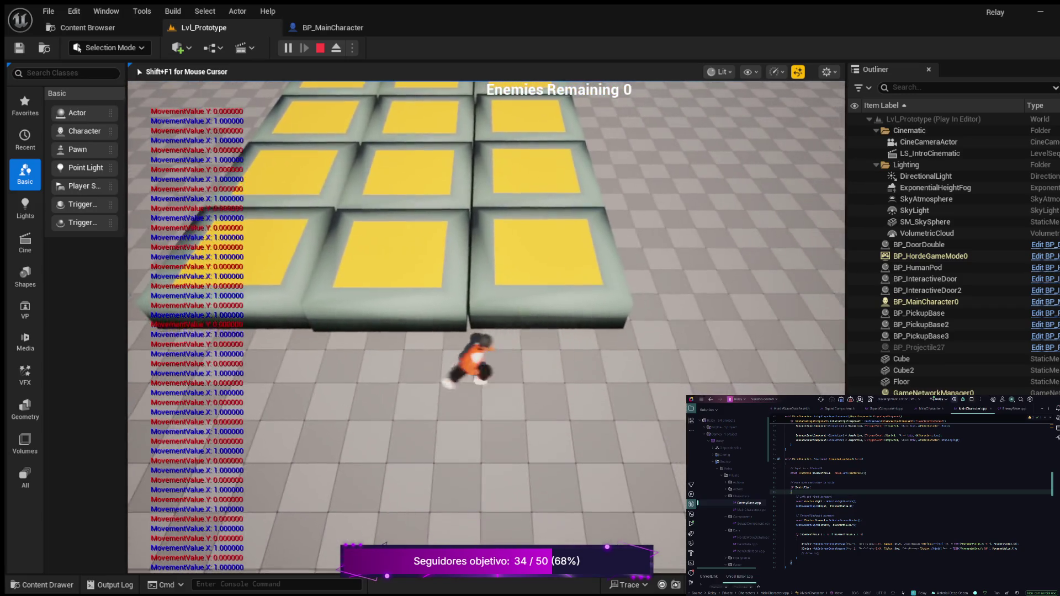
key(Escape)
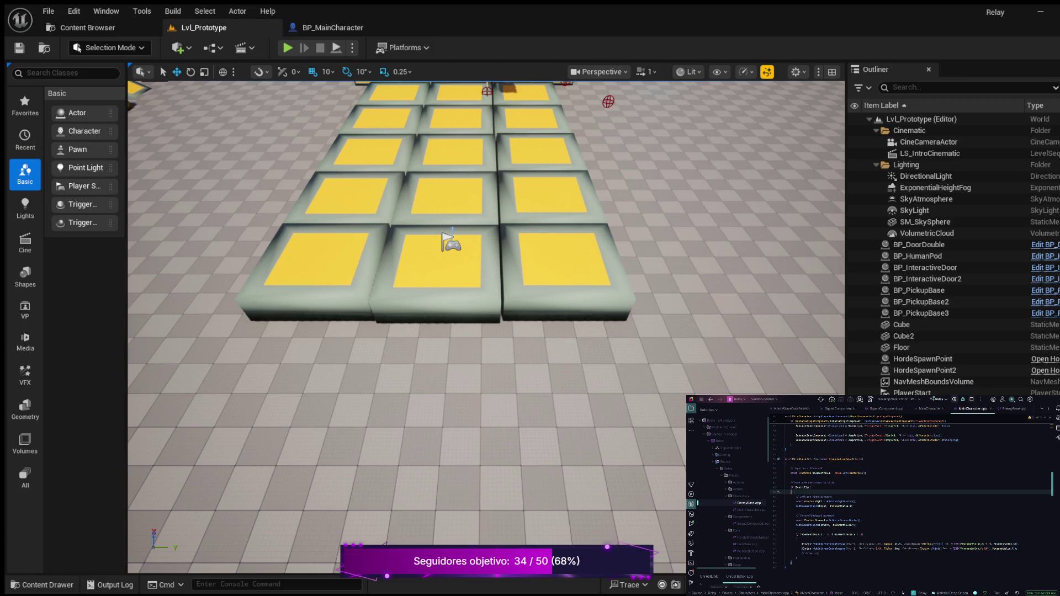
- Highlight MovementValue on the right-direction AddMovementInput line, then launch play with Alt+P
click(828, 506)
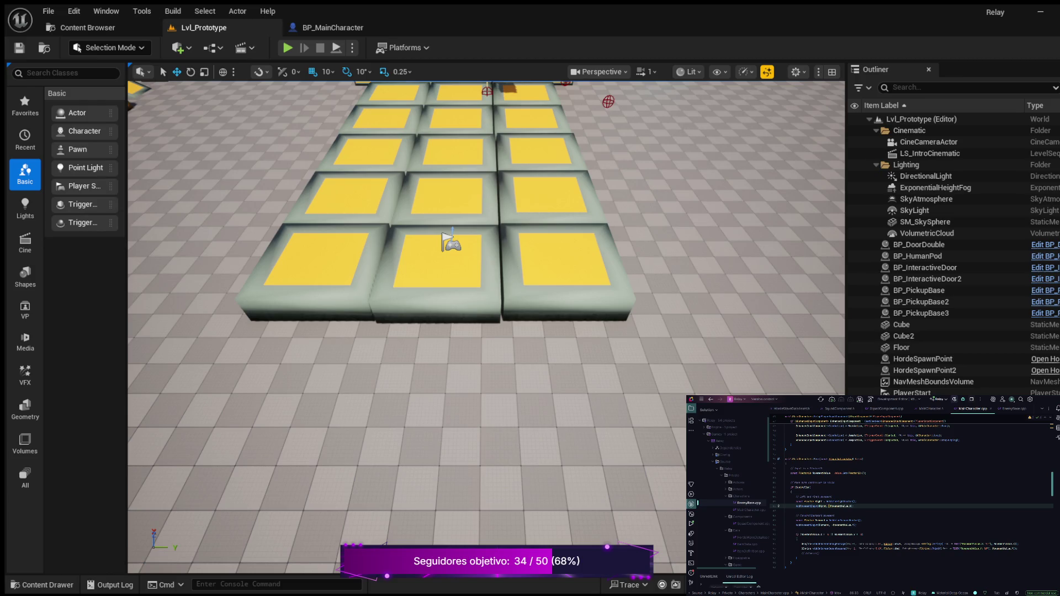
click(832, 506)
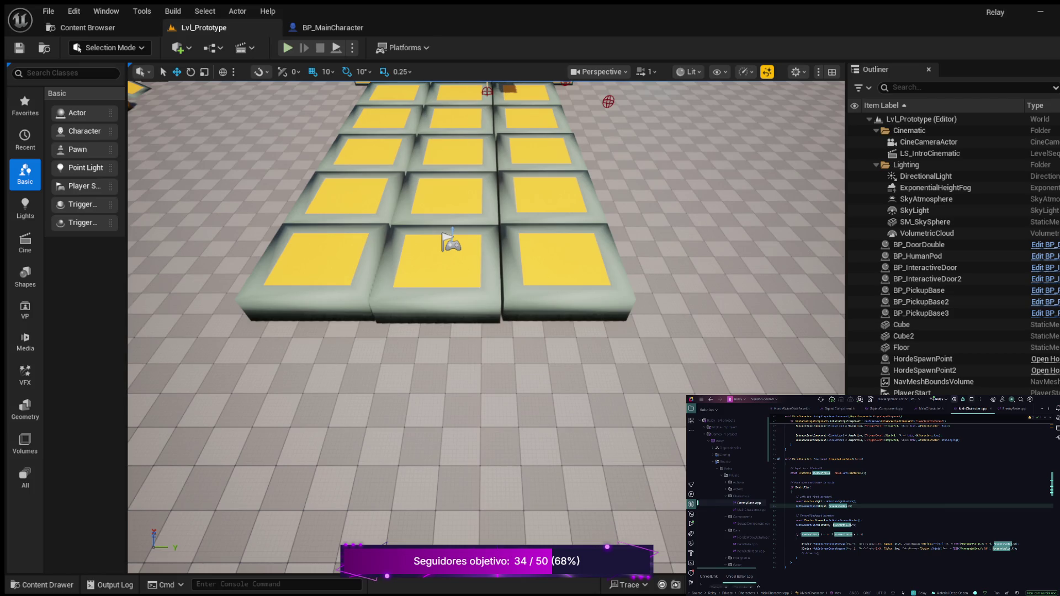
key(alt+p)
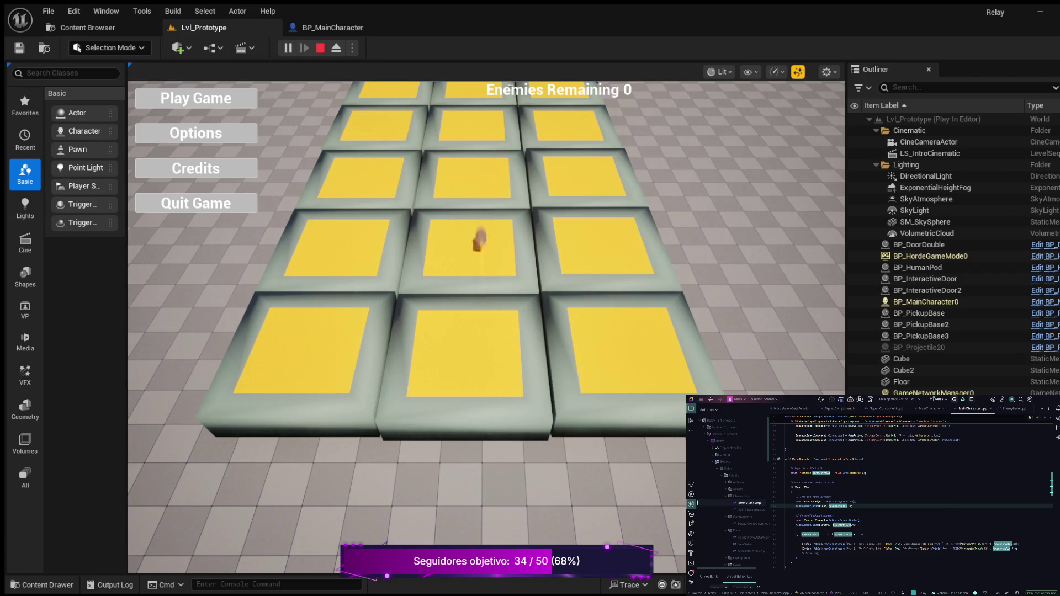
- Start the game, walk back, right and forward, then stop and return to BP_MainCharacter
click(196, 99)
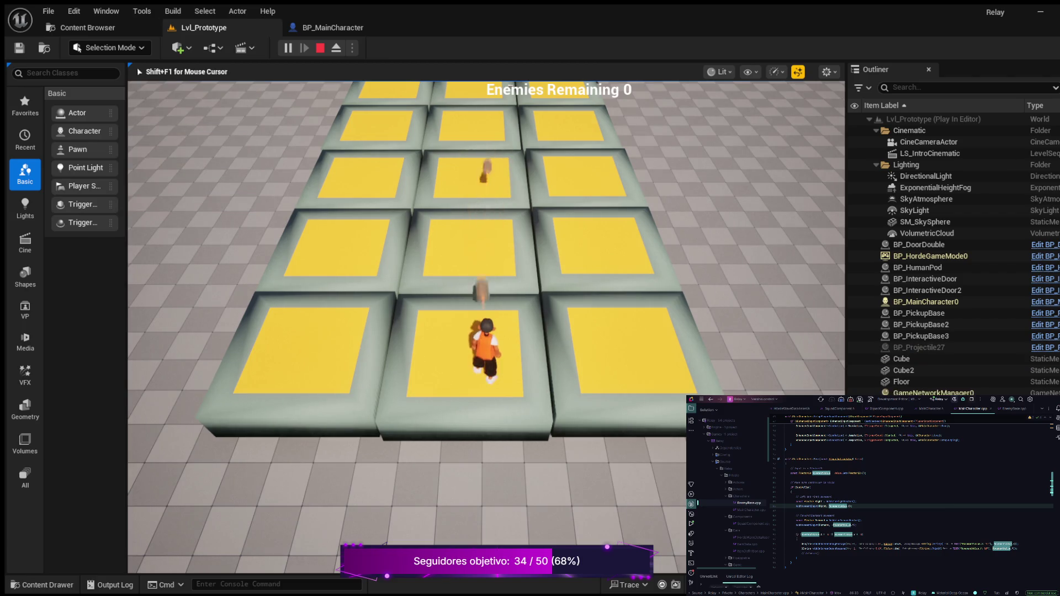
key(s)
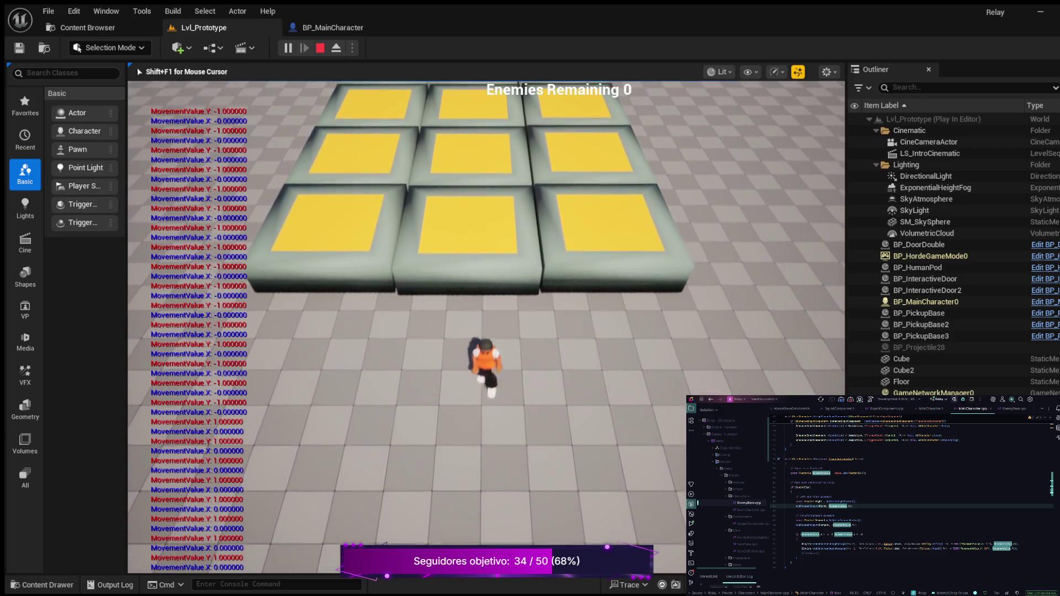
key(d)
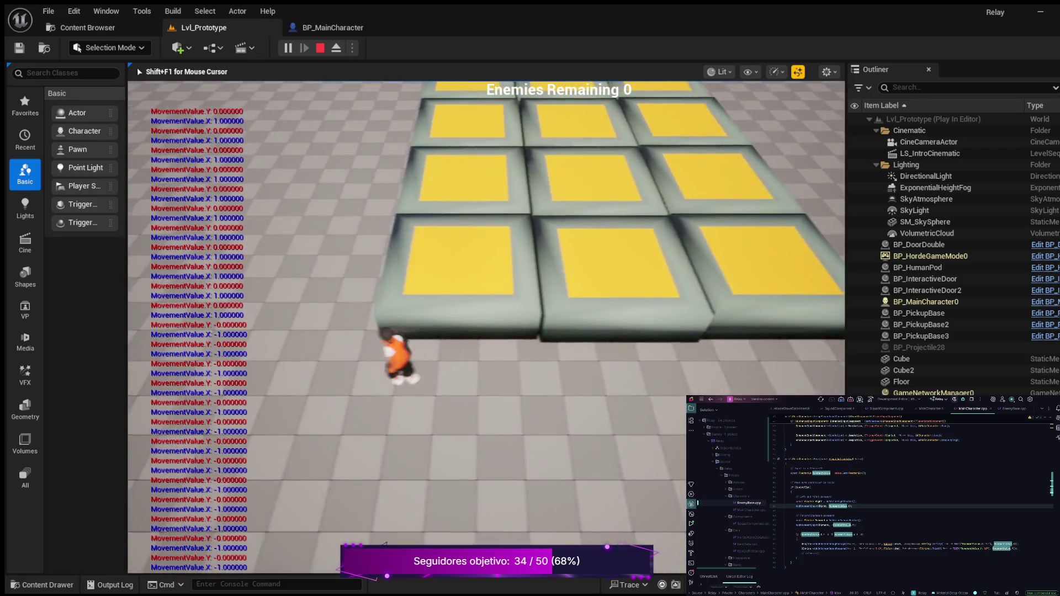
key(w)
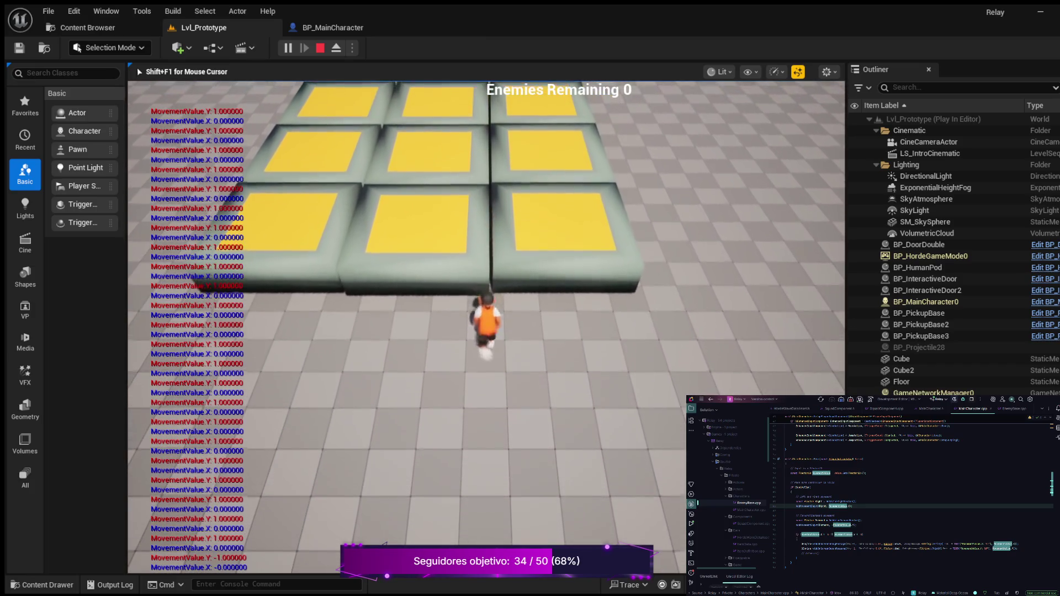
key(Escape)
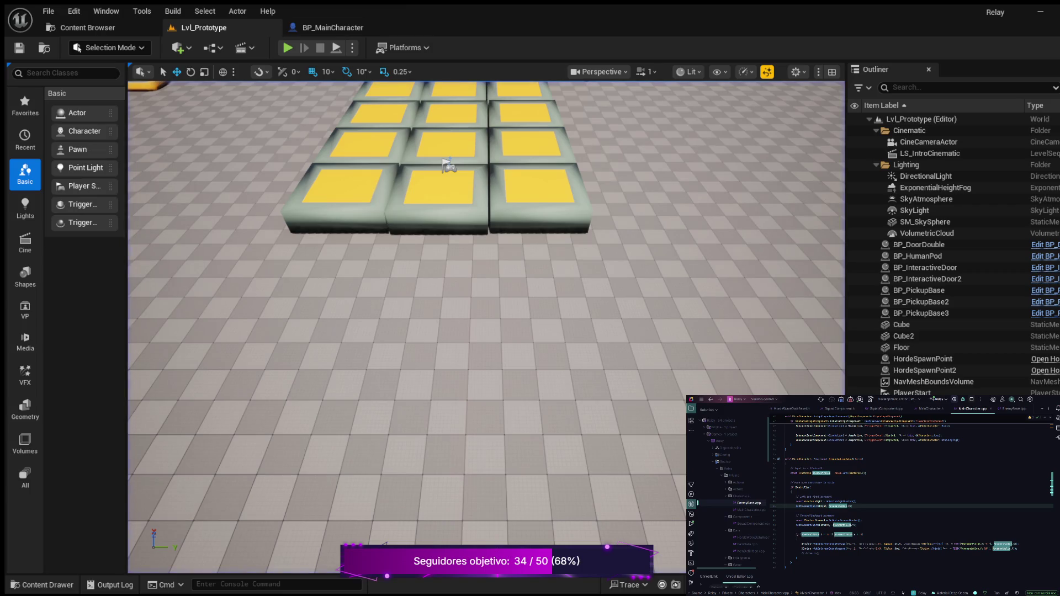
click(333, 27)
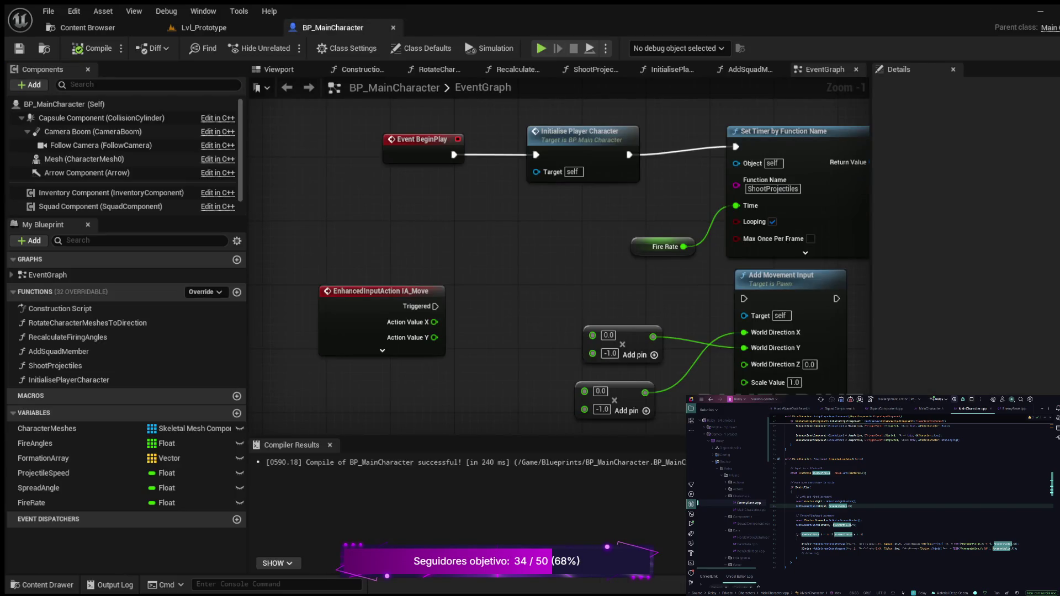
- Show BP_MainCharacter's Viewport preview and select the Mesh (CharacterMesh0) component in Class Defaults
click(279, 69)
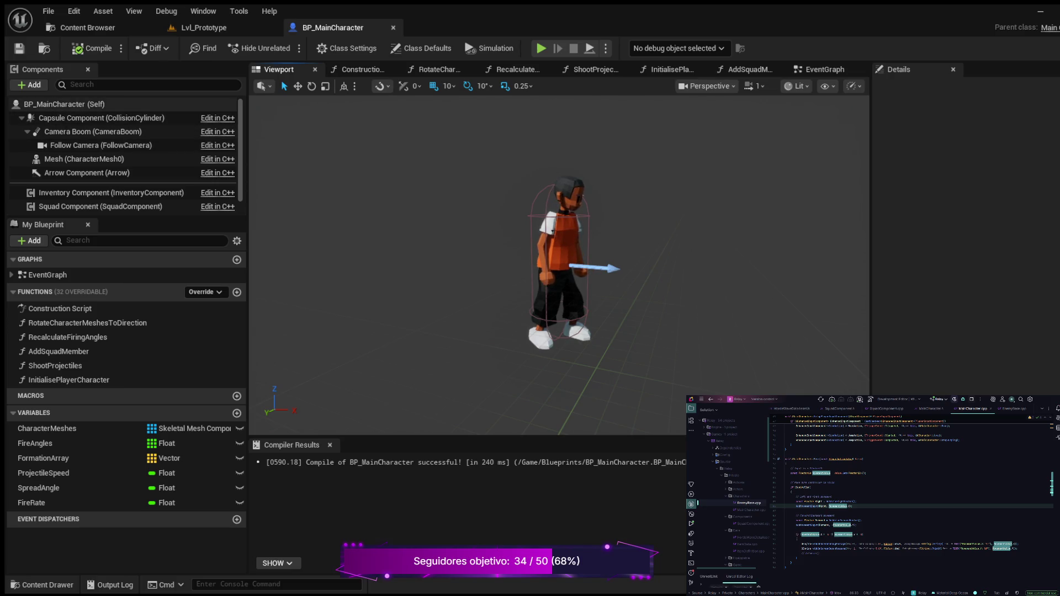
click(63, 104)
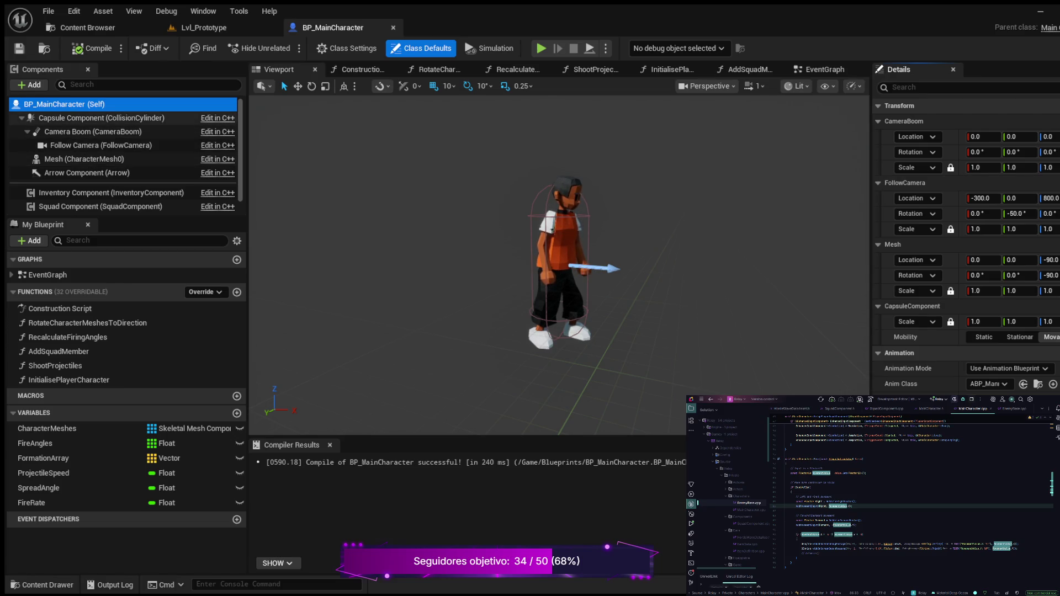
click(83, 159)
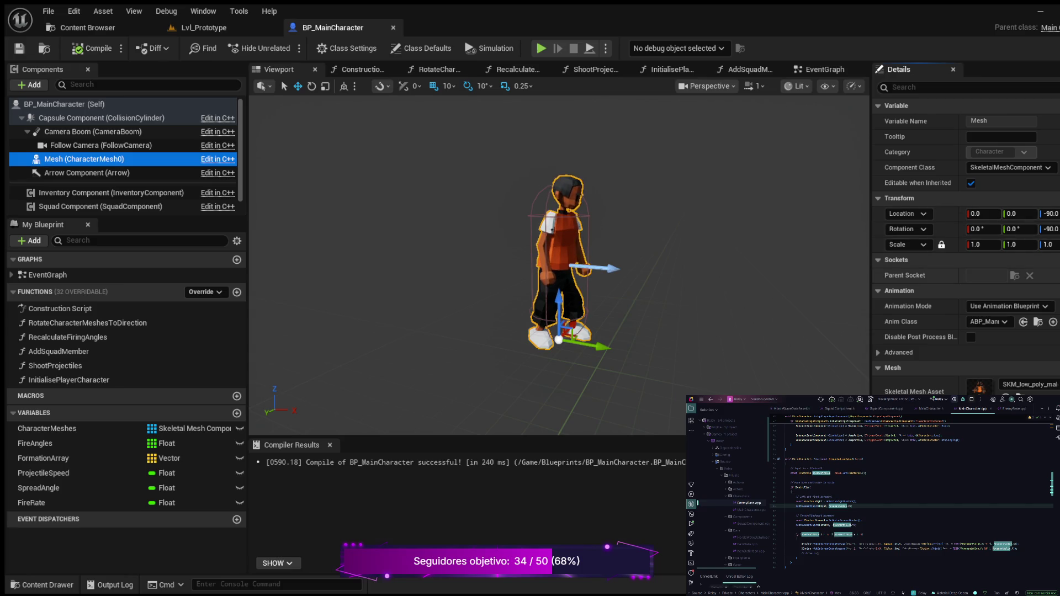
scroll(966, 248, down, 3)
scroll(966, 248, down, 2)
scroll(966, 248, up, 5)
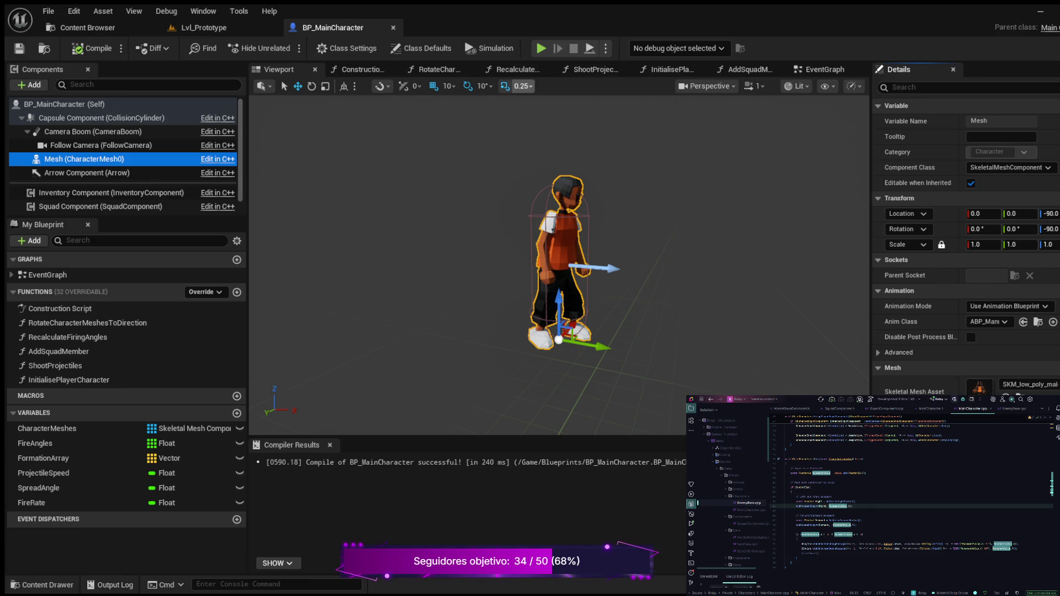
click(422, 48)
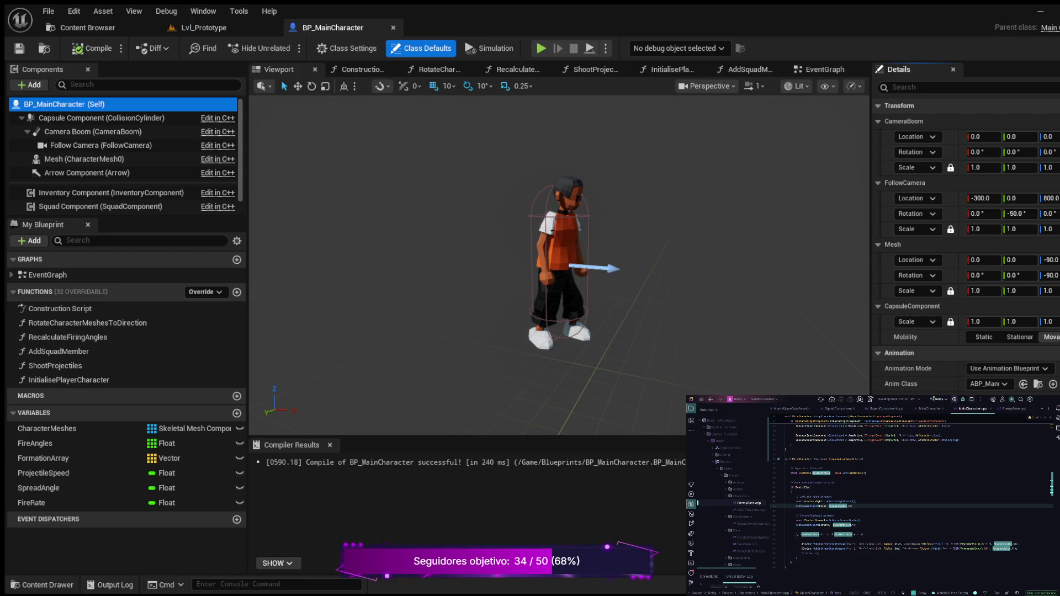
- In the EventGraph, remove IA_Move's Action Value Y wire into the lower Multiply node and recompile
click(824, 69)
drag(550, 239, 491, 229)
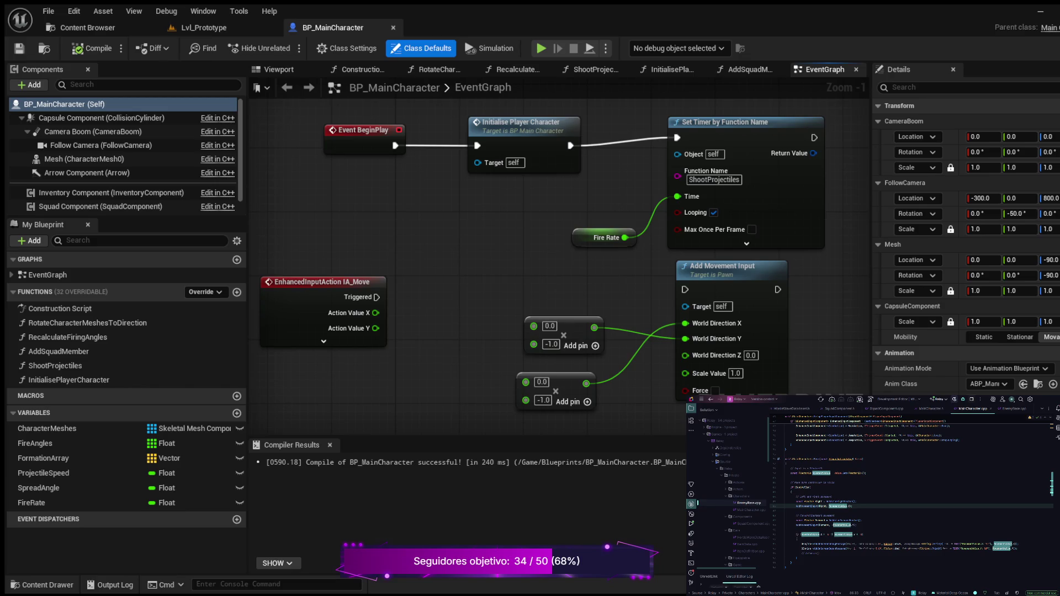
drag(375, 328, 526, 382)
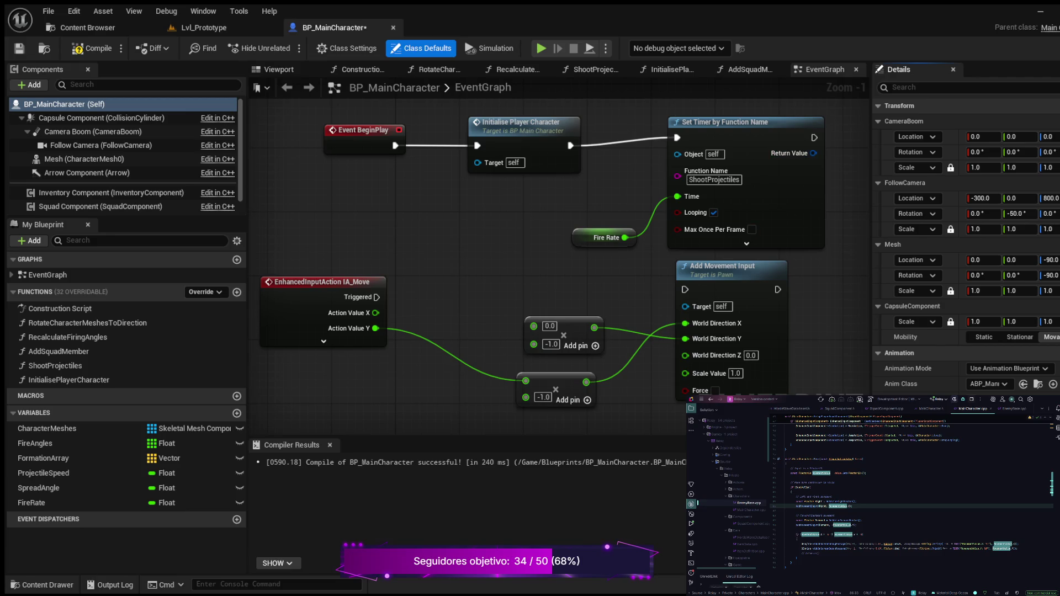
alt+click(375, 328)
click(92, 49)
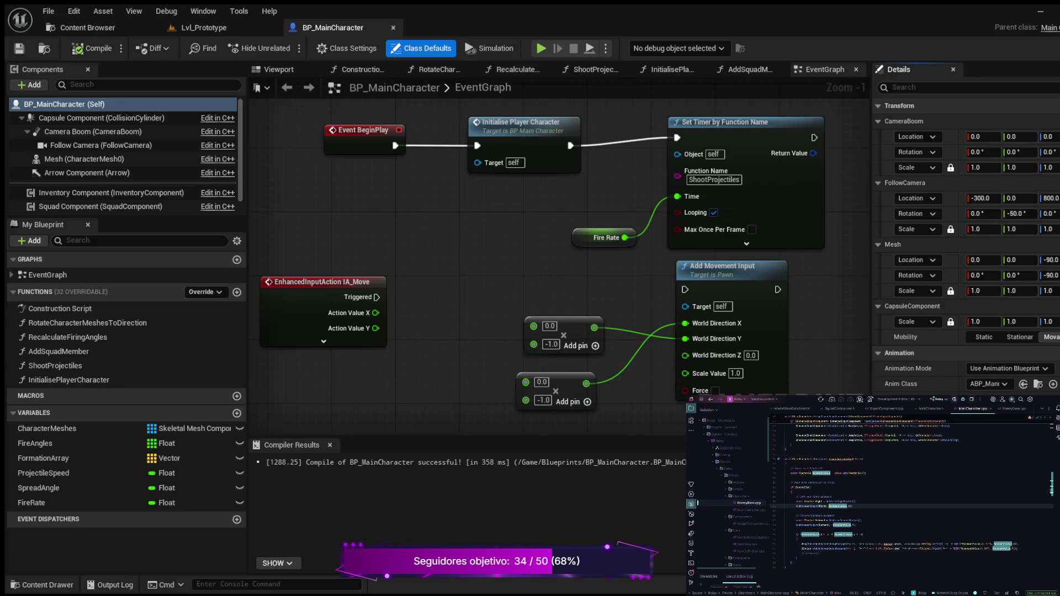
click(784, 511)
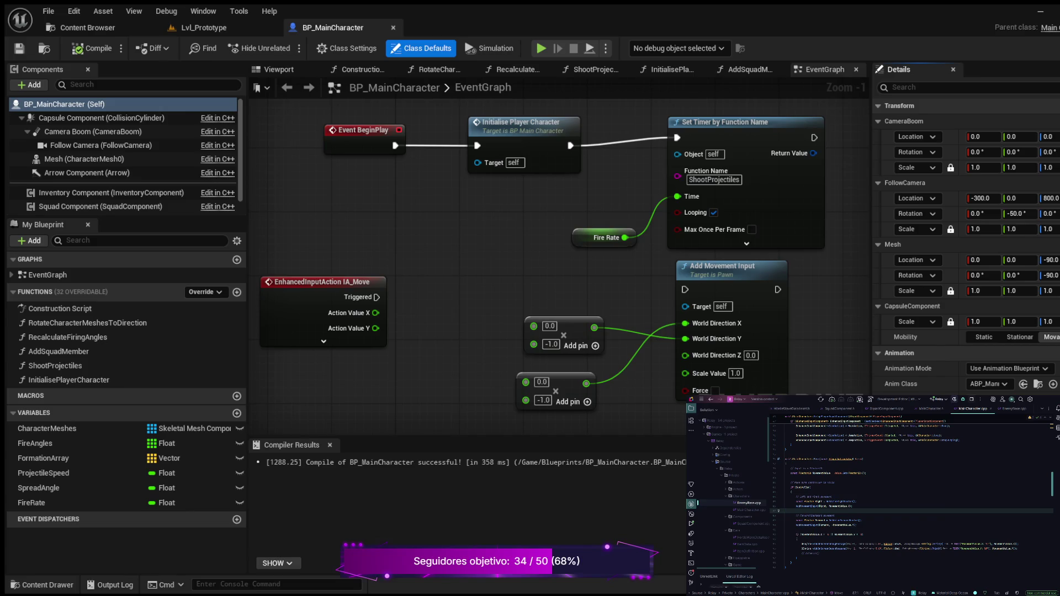
click(824, 505)
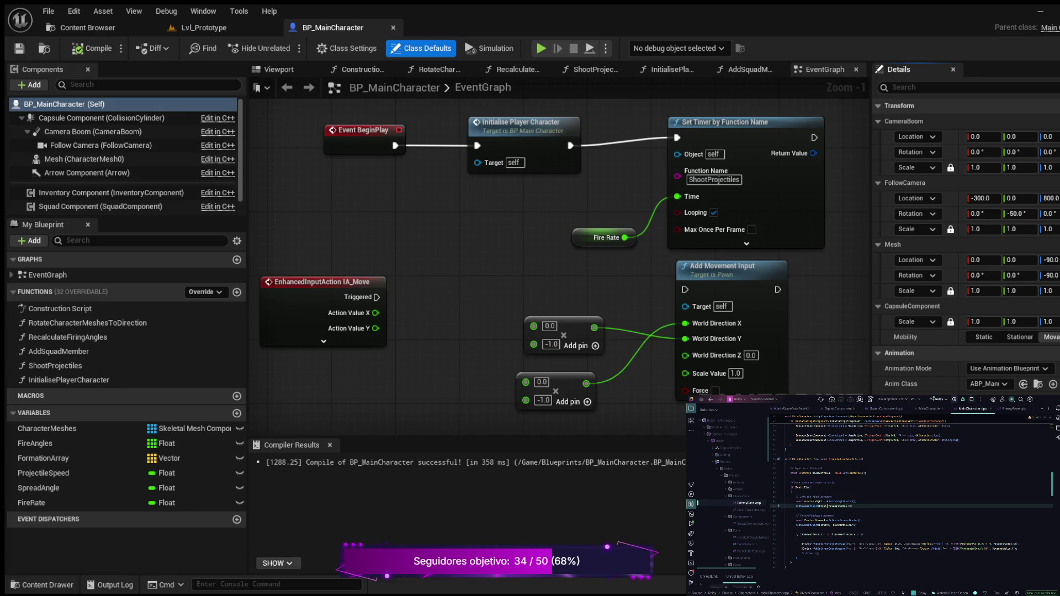
click(837, 506)
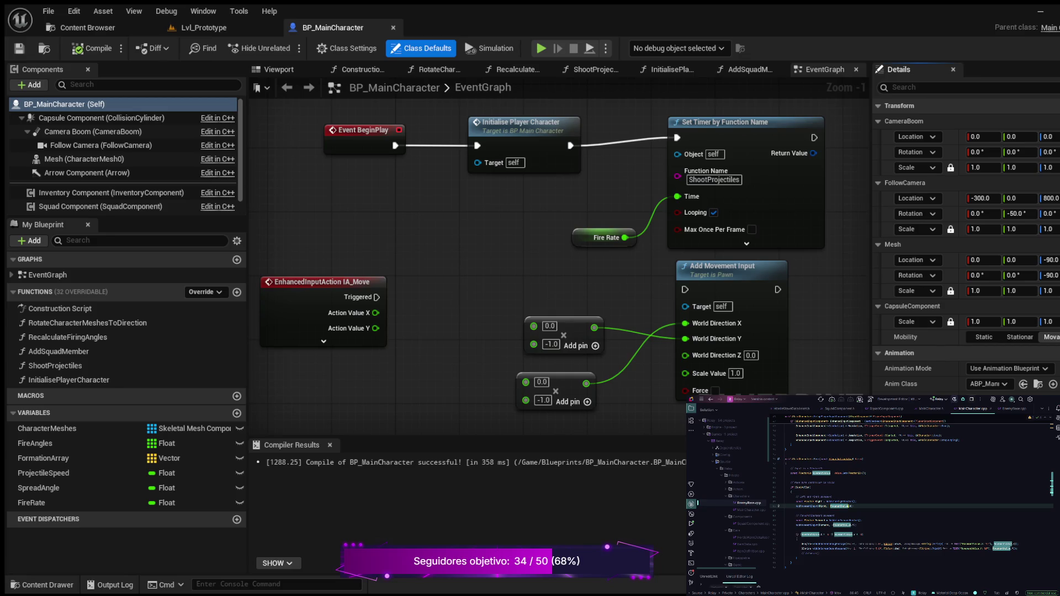
click(850, 506)
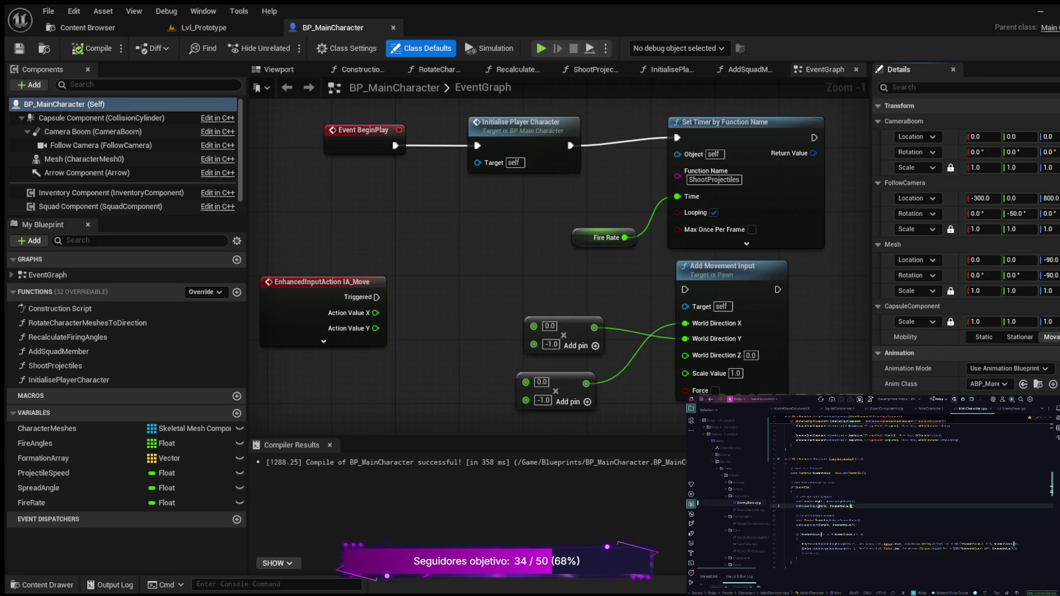
key(Down)
key(Down)
key(Down)
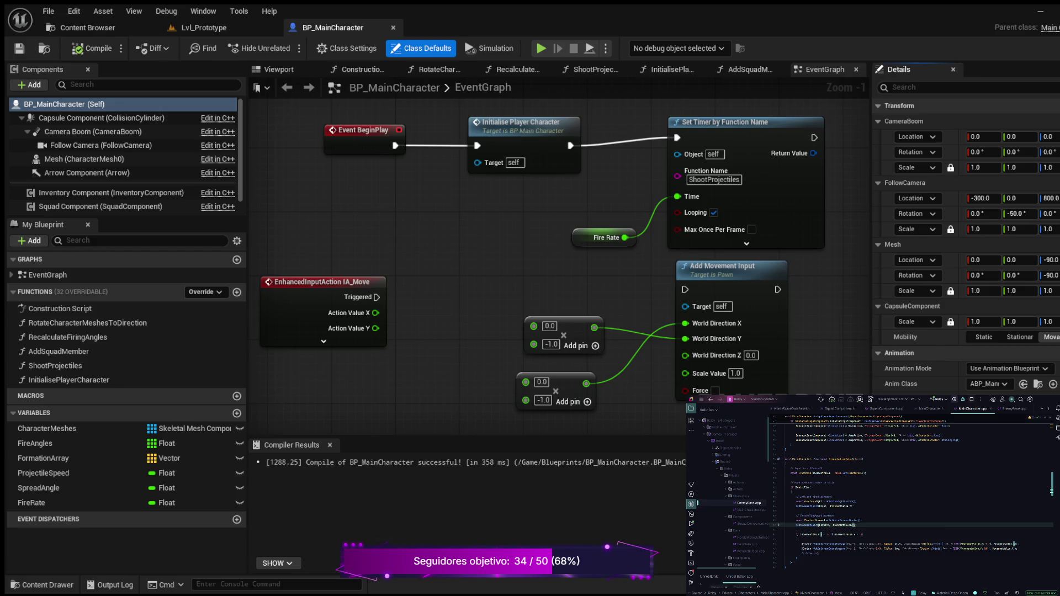
- Recompile BP_MainCharacter, switch to Lvl_Prototype and start Play In Editor
click(89, 48)
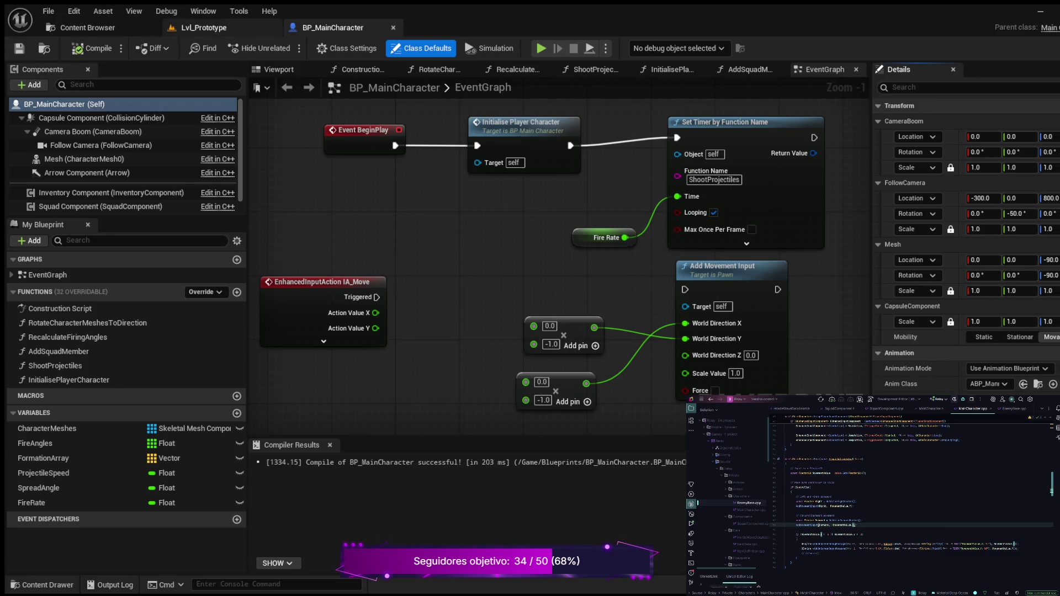
click(204, 28)
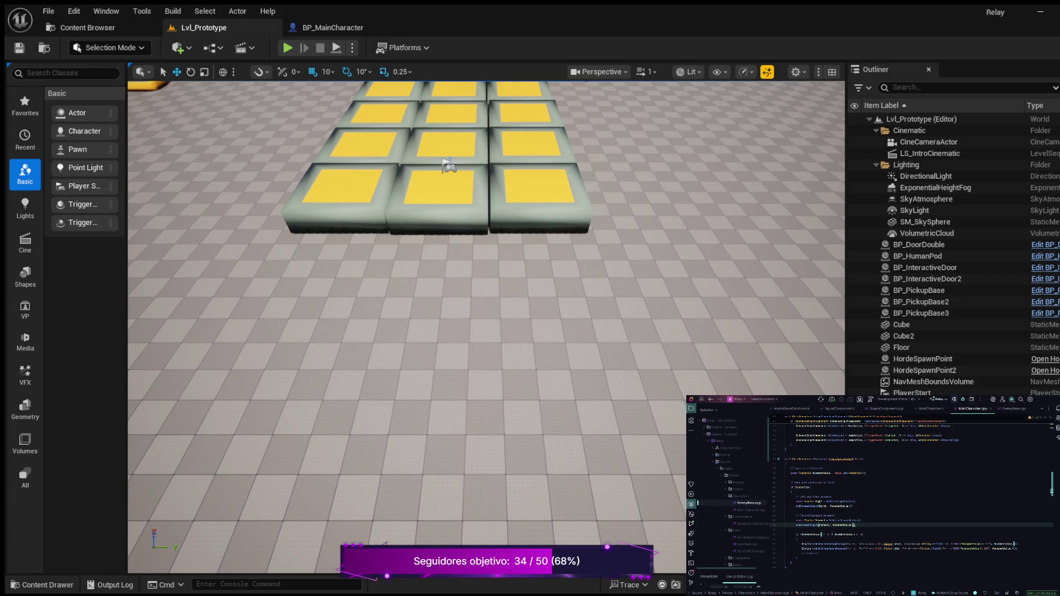
click(288, 48)
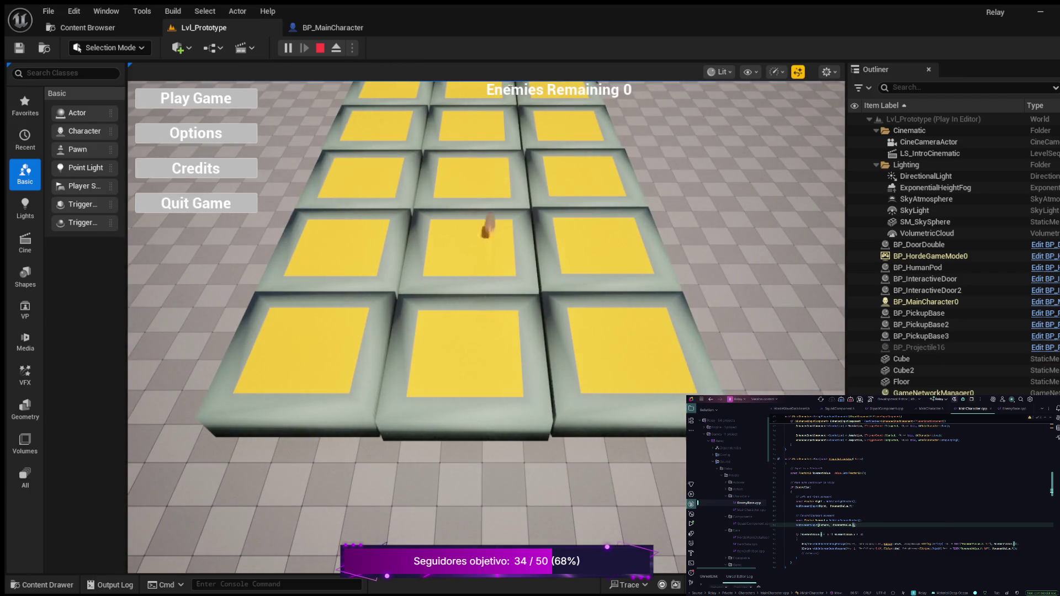
- Play-test with D, S, A, D checking MovementValue X/Y, then return to BP_MainCharacter
click(190, 97)
key(d)
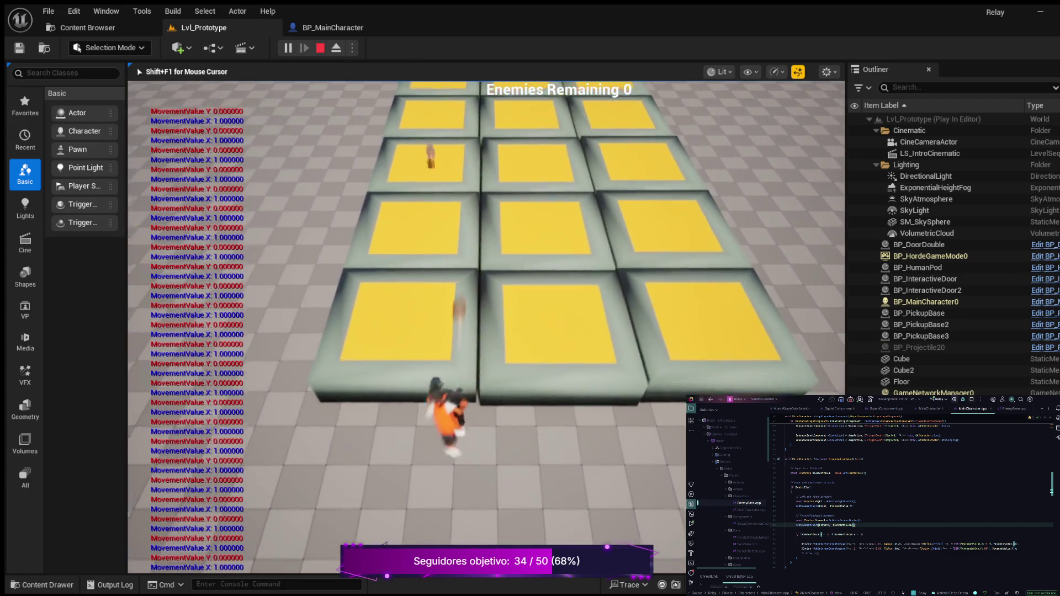
key(s)
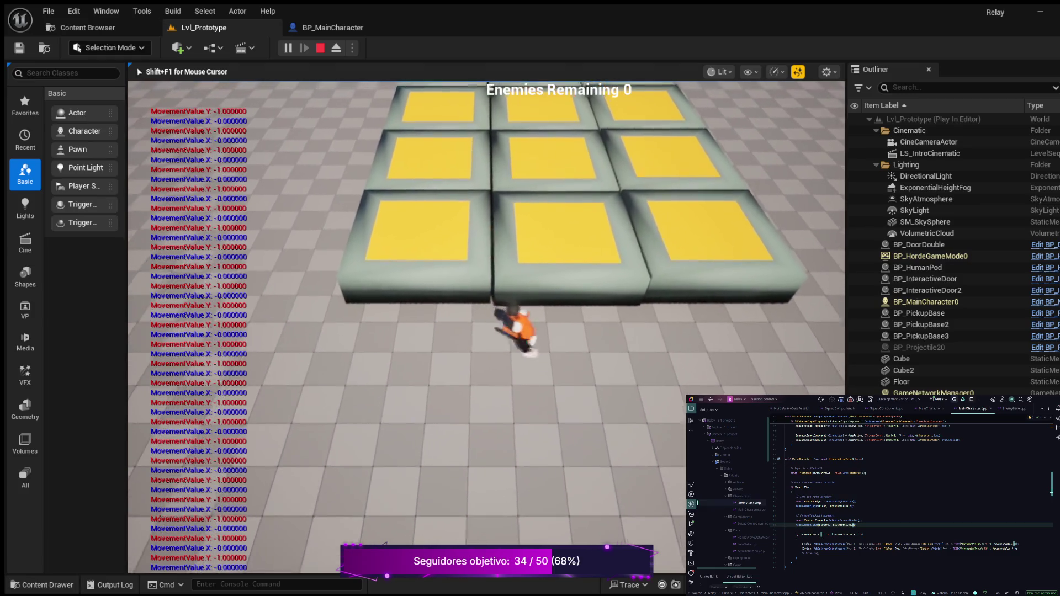
key(a)
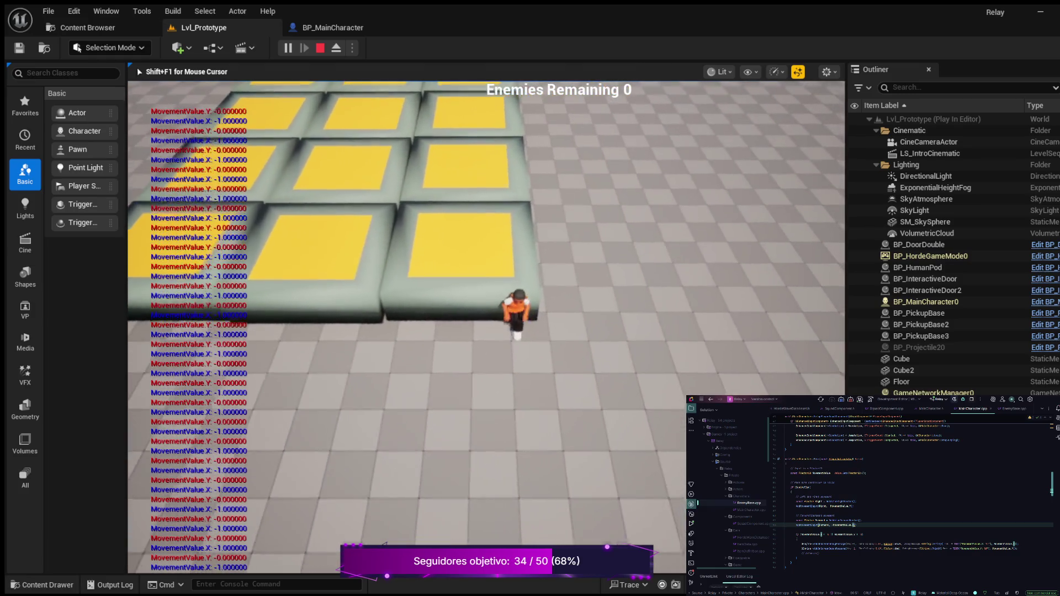
key(d)
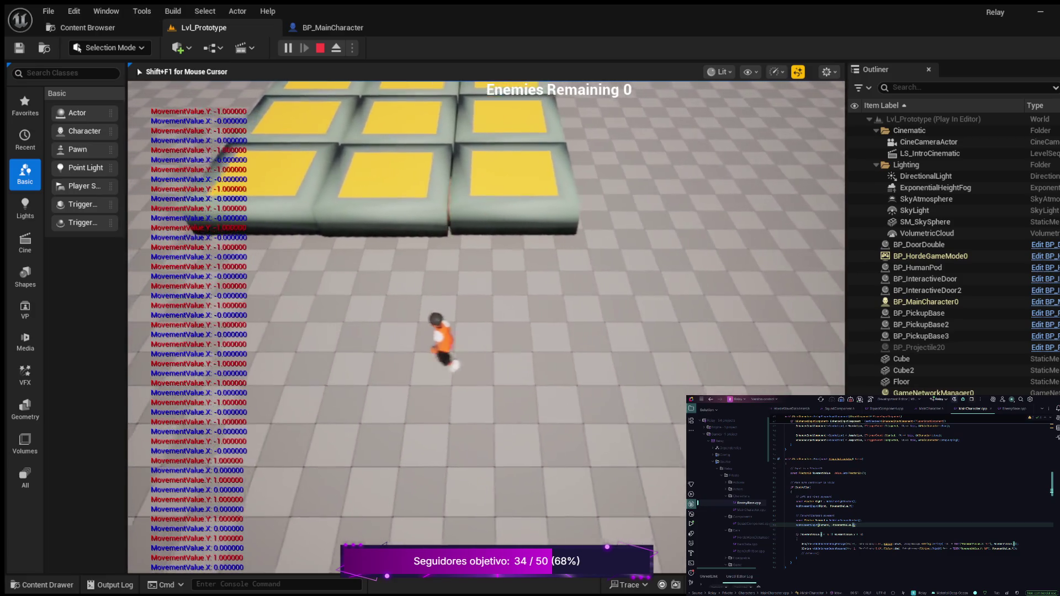
key(Escape)
click(333, 27)
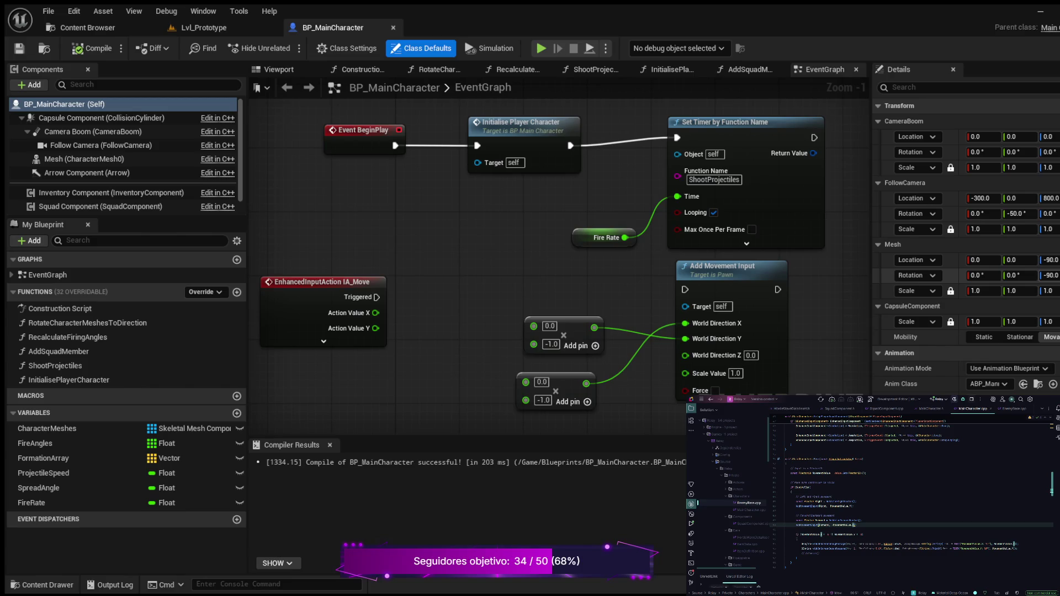
scroll(938, 275, down, 5)
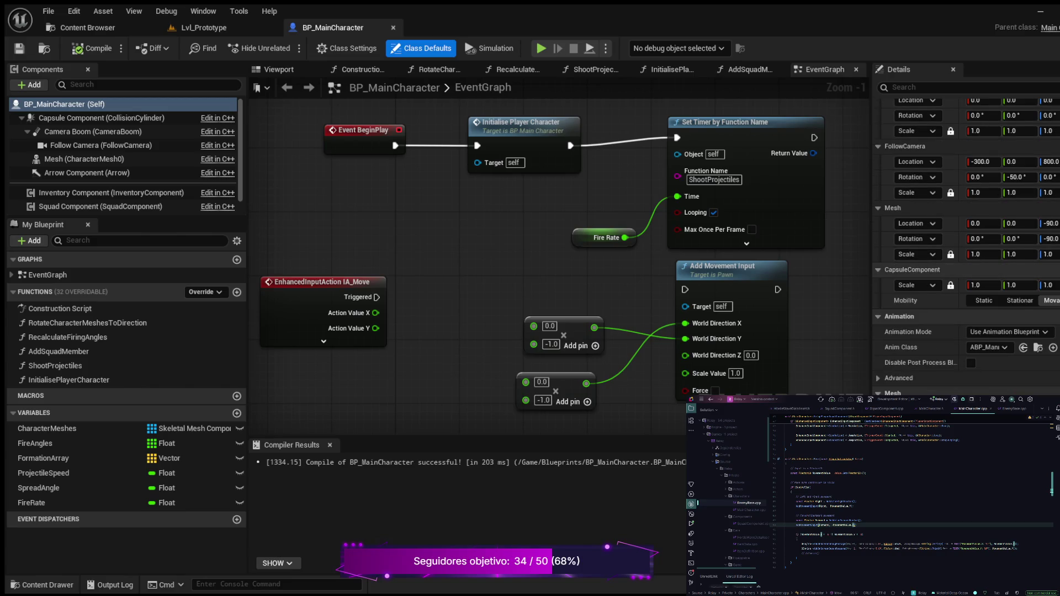
scroll(966, 248, down, 15)
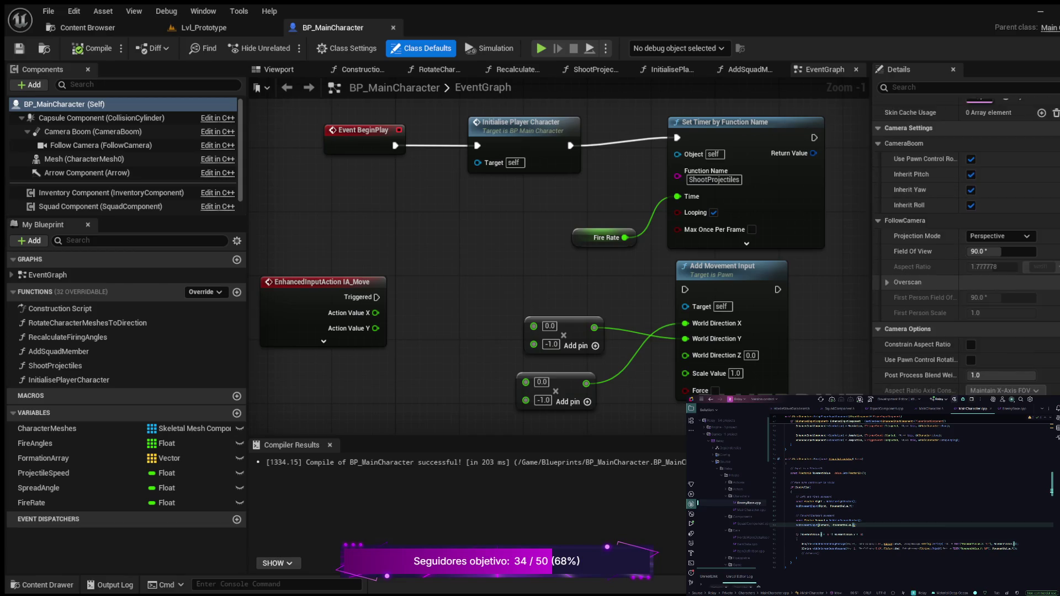
scroll(965, 249, down, 2)
scroll(966, 246, down, 8)
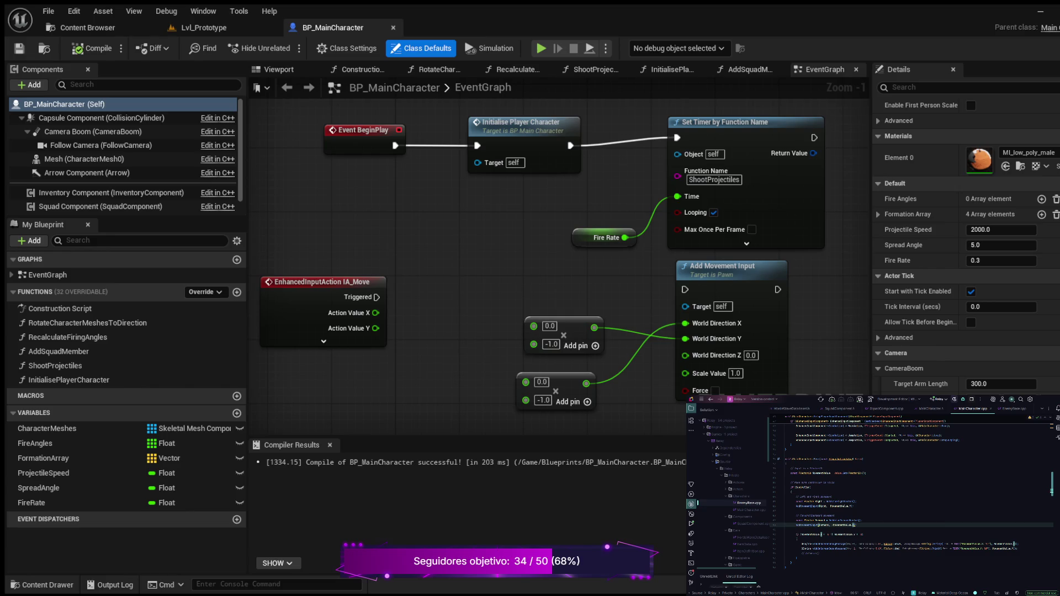
scroll(966, 247, down, 4)
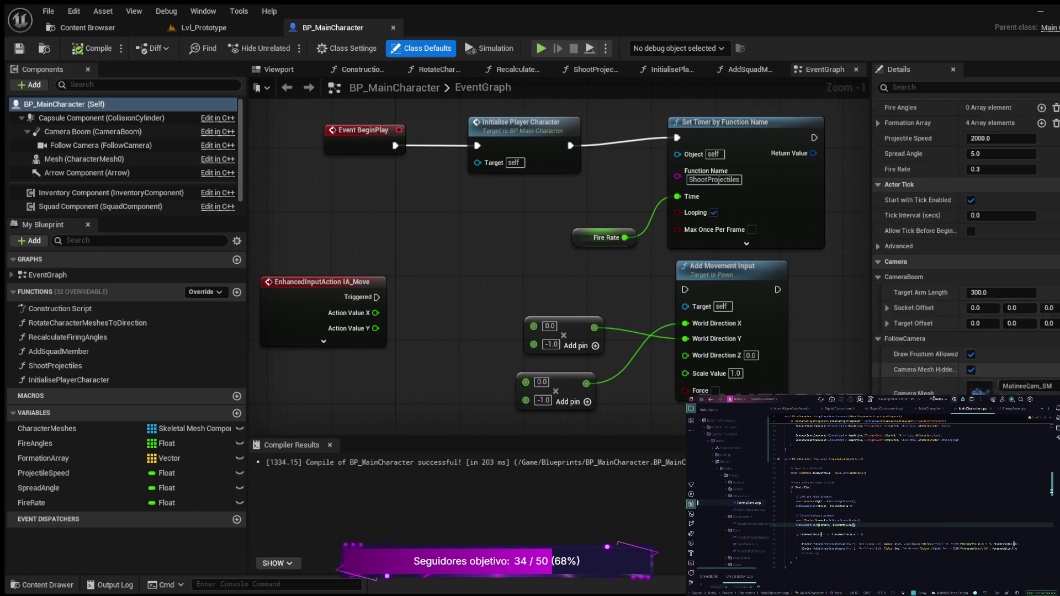
scroll(966, 247, down, 14)
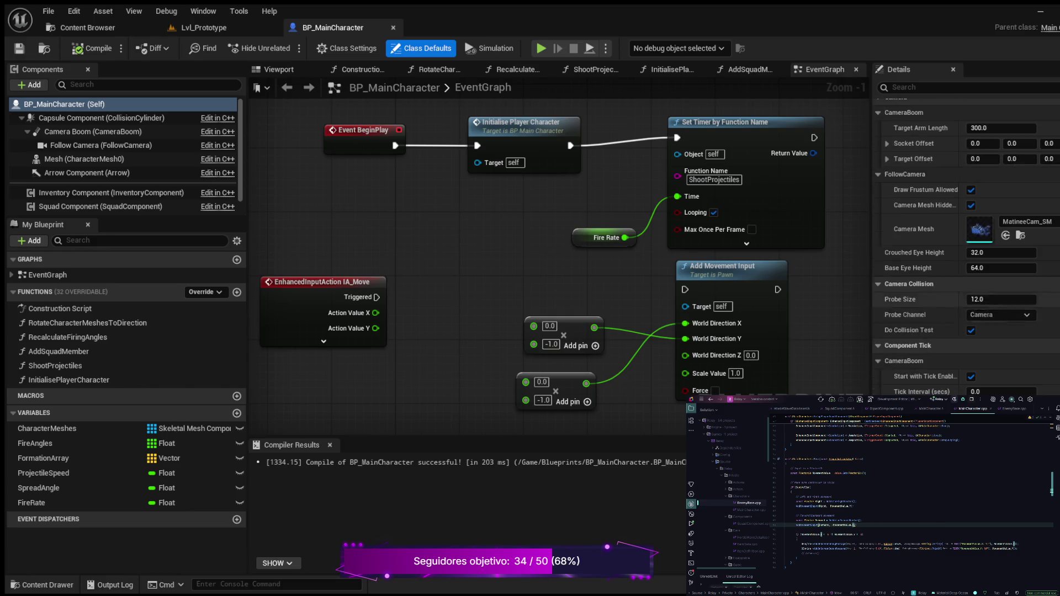
scroll(966, 247, down, 10)
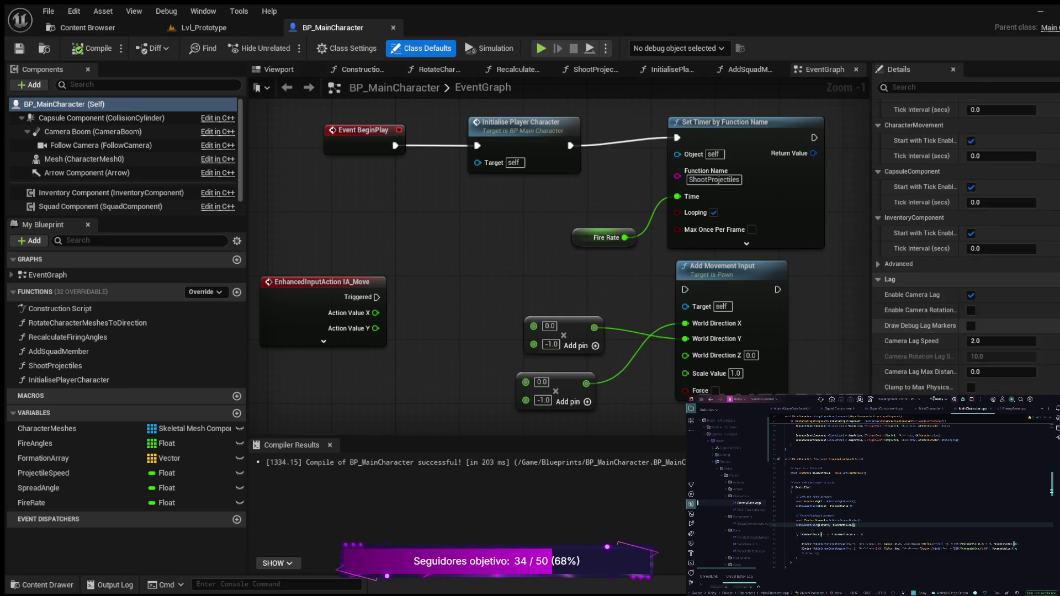
scroll(966, 247, down, 5)
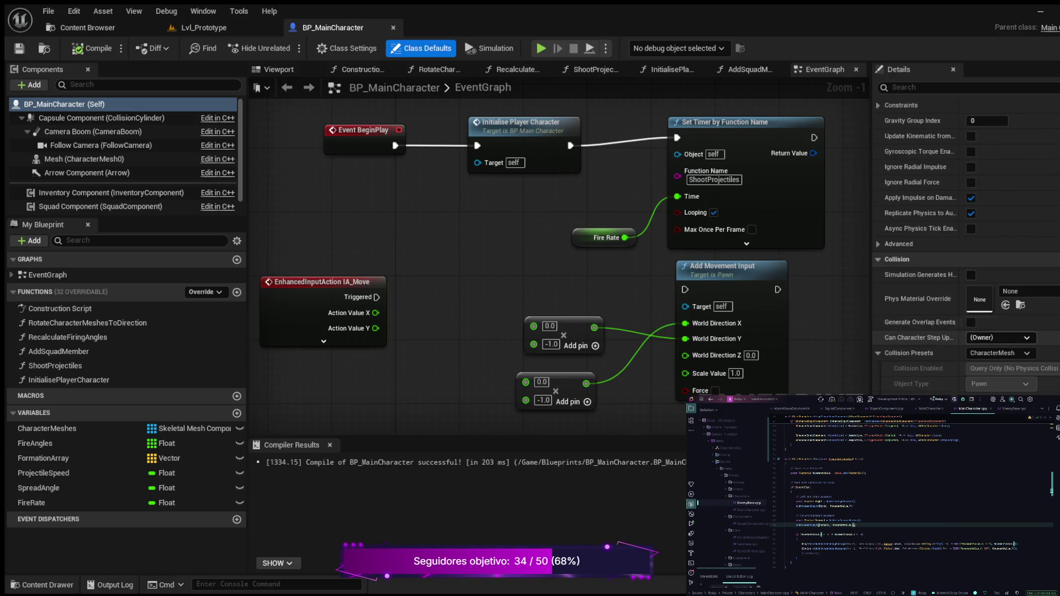
scroll(966, 246, down, 4)
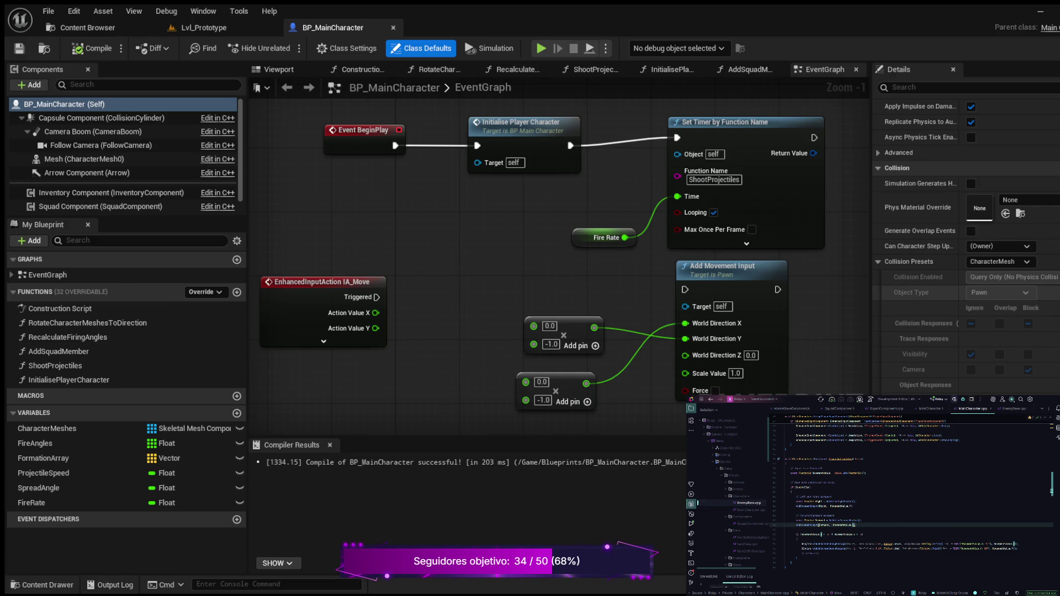
scroll(966, 247, down, 6)
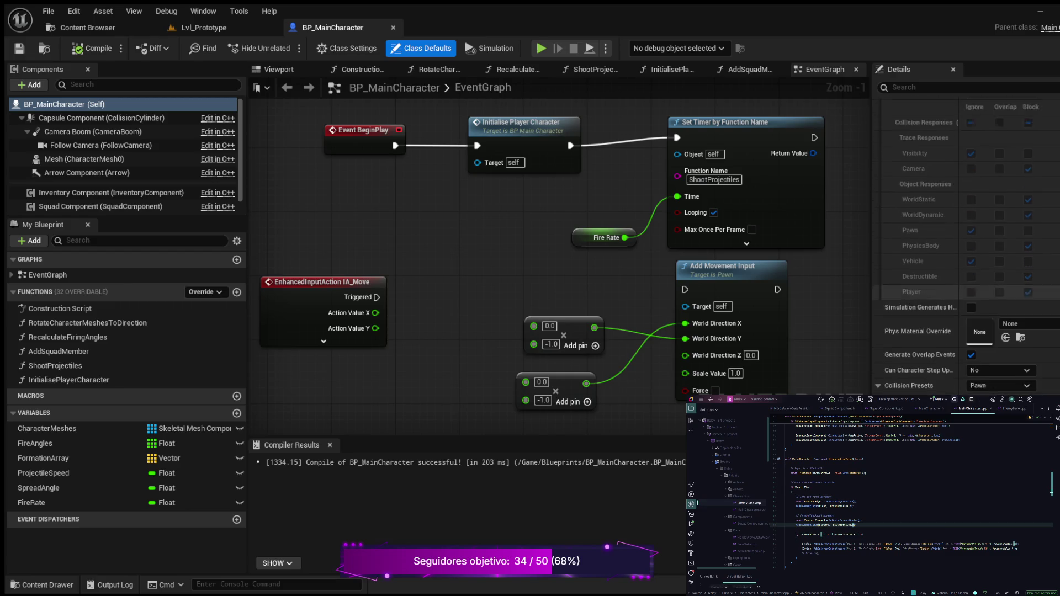
scroll(966, 247, down, 1)
scroll(966, 246, down, 5)
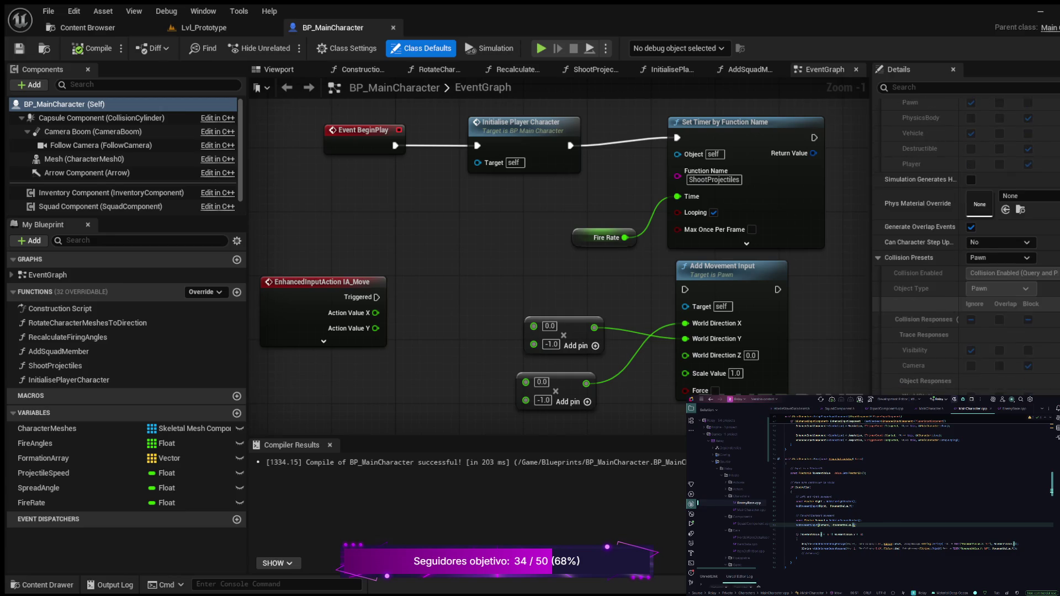
scroll(966, 247, down, 10)
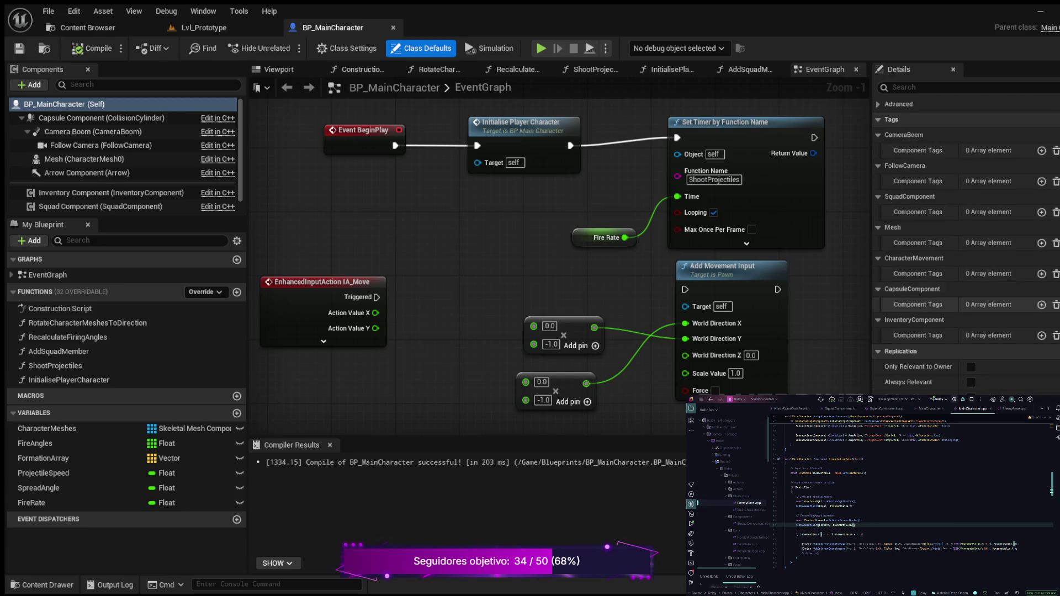
scroll(966, 247, down, 10)
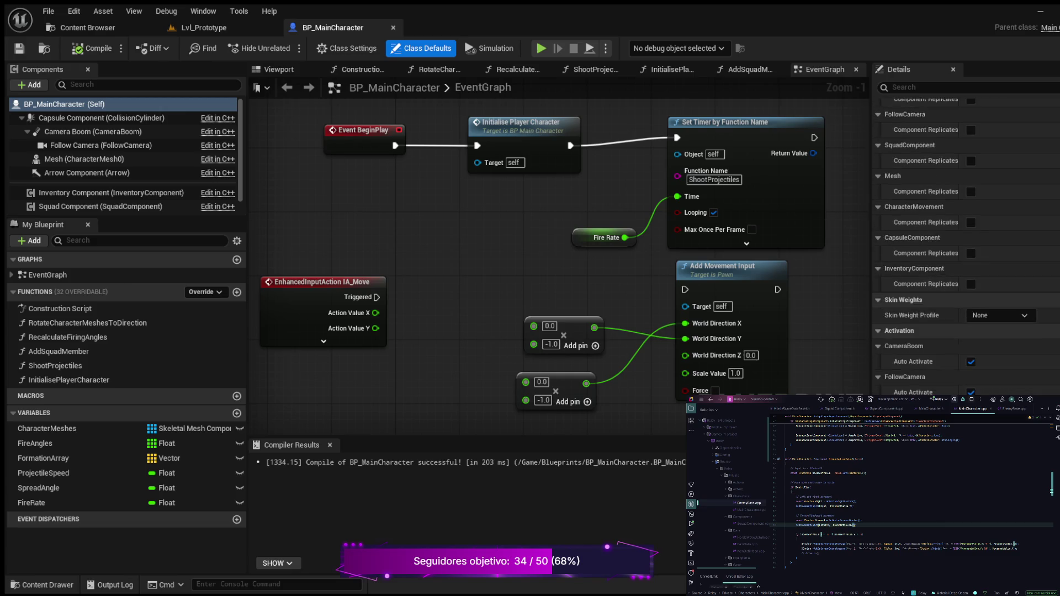
scroll(965, 246, down, 10)
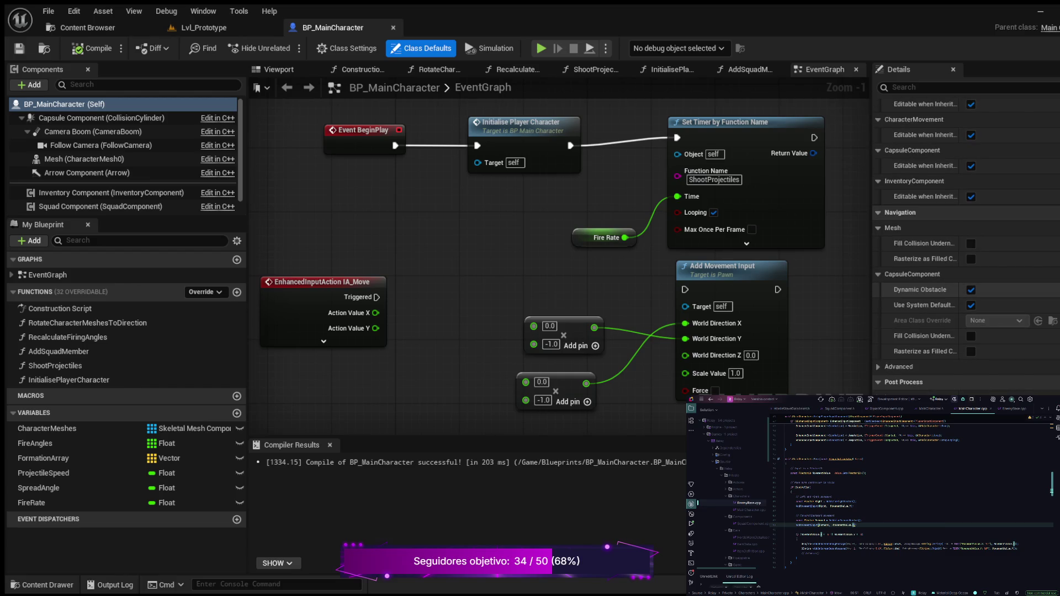
scroll(938, 284, down, 3)
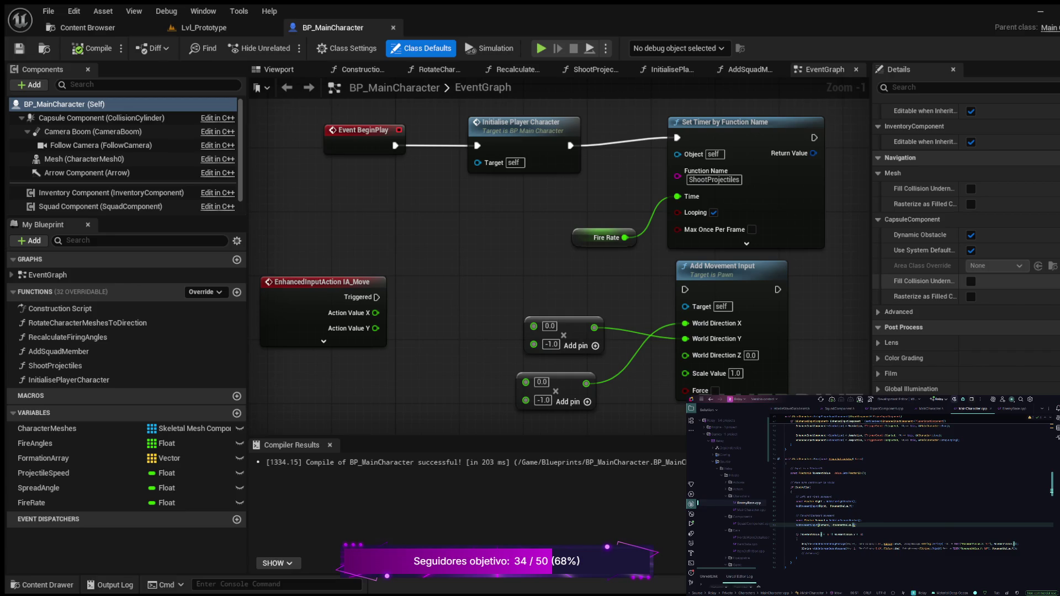
scroll(966, 248, down, 2)
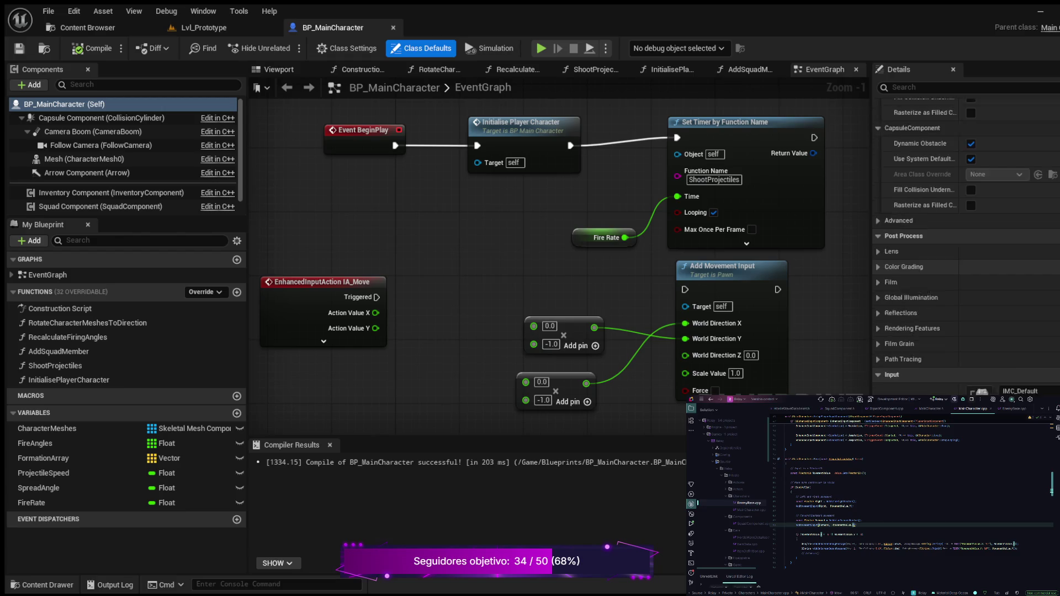
scroll(966, 232, down, 9)
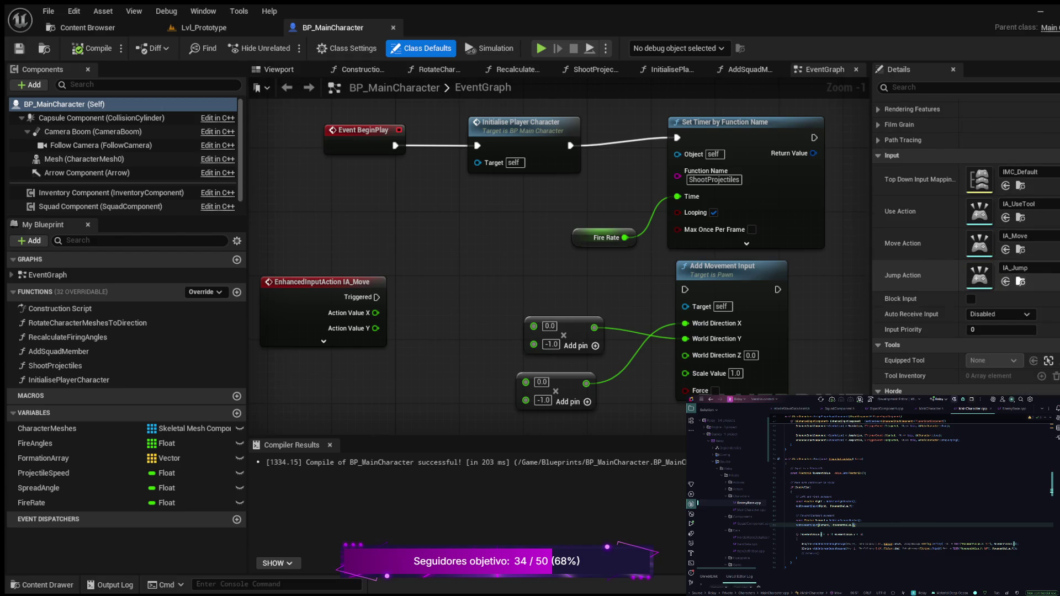
scroll(966, 232, down, 20)
scroll(966, 232, down, 20)
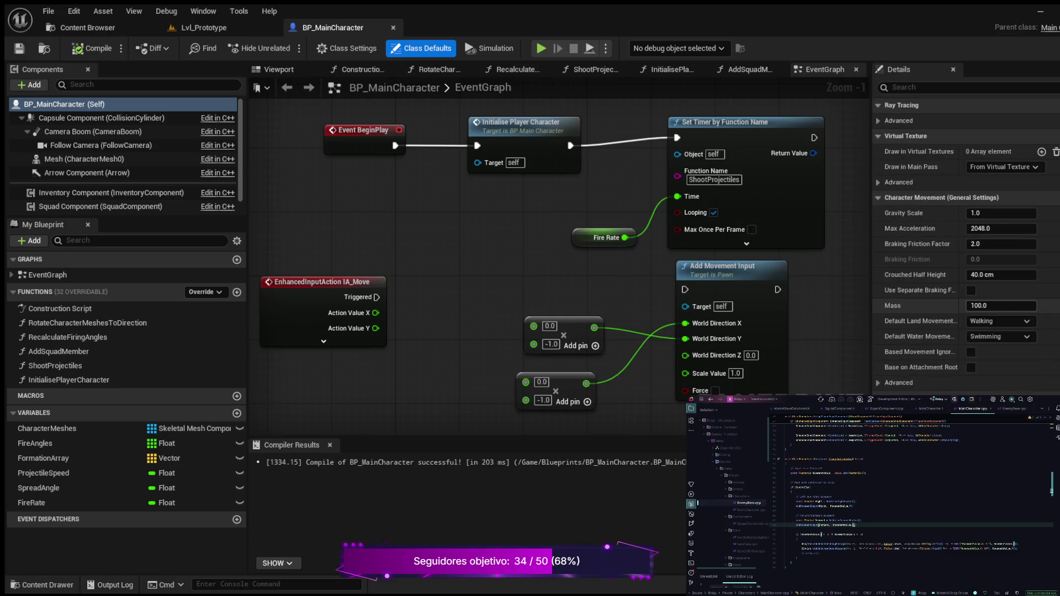
scroll(966, 232, down, 20)
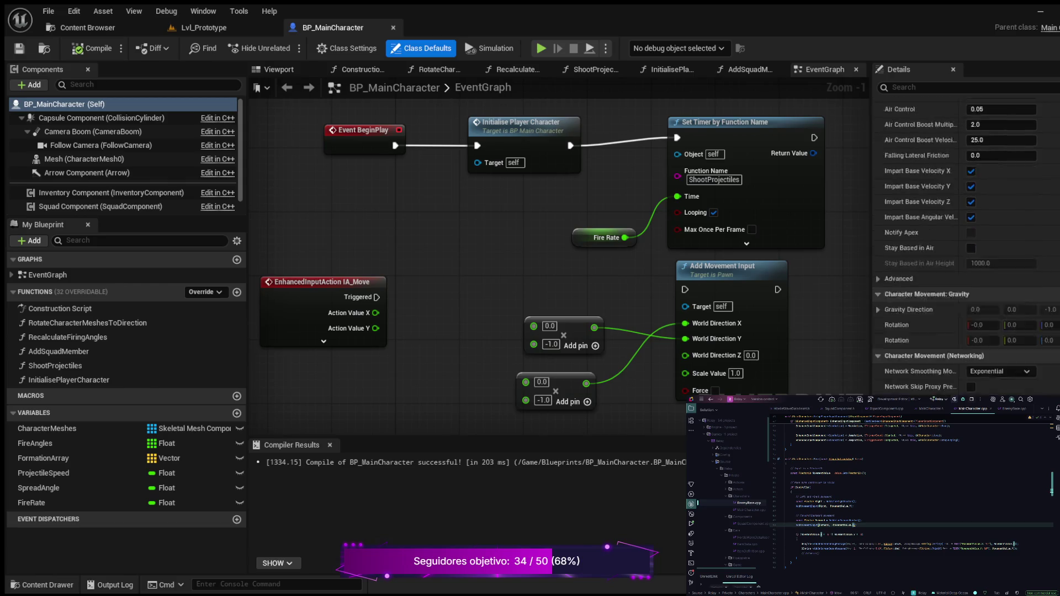
scroll(965, 232, down, 20)
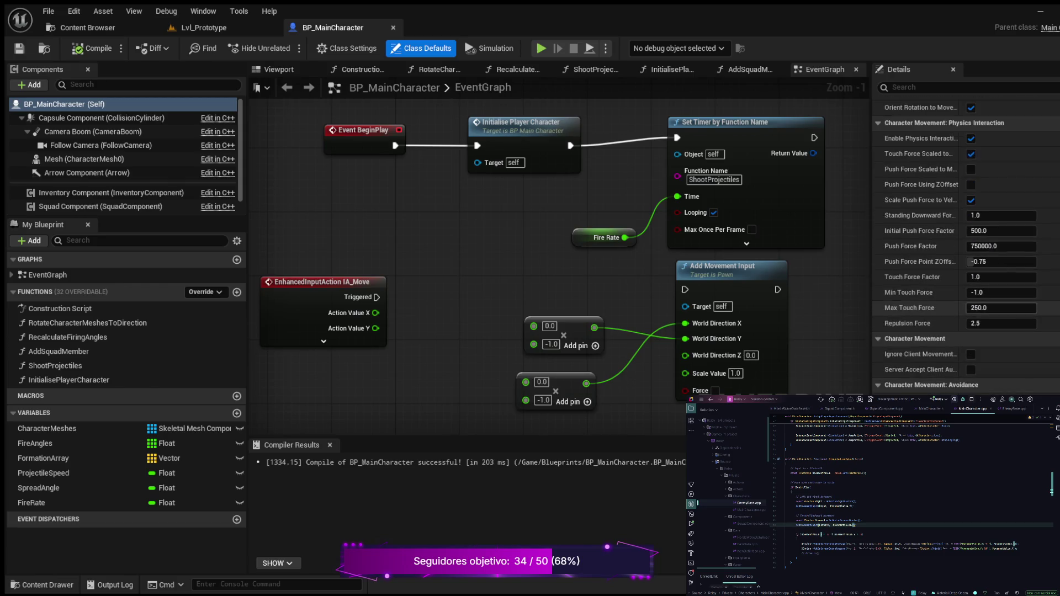
scroll(965, 232, down, 20)
scroll(966, 232, down, 20)
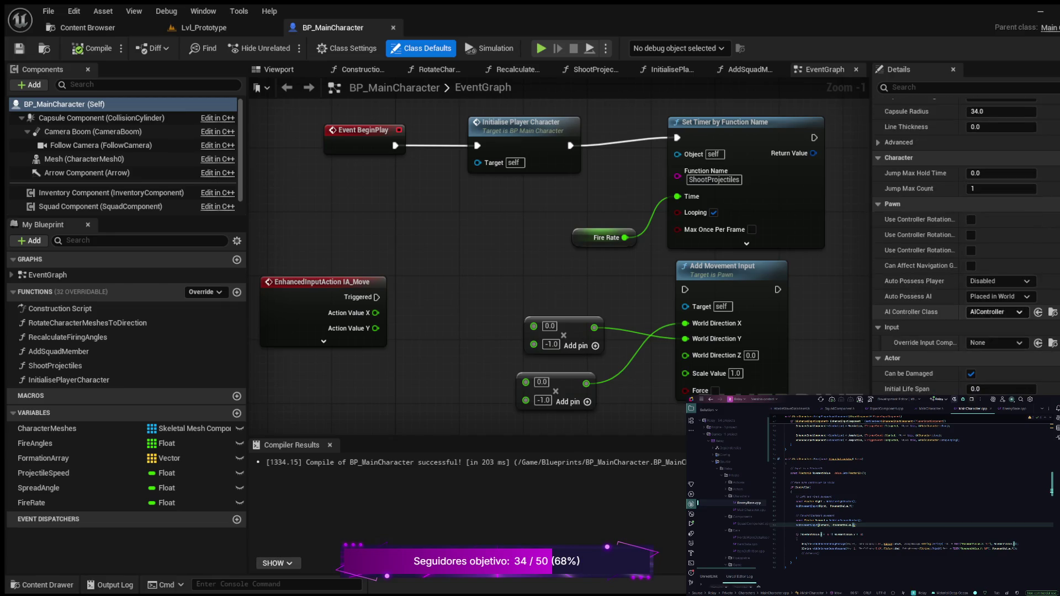
scroll(987, 323, down, 15)
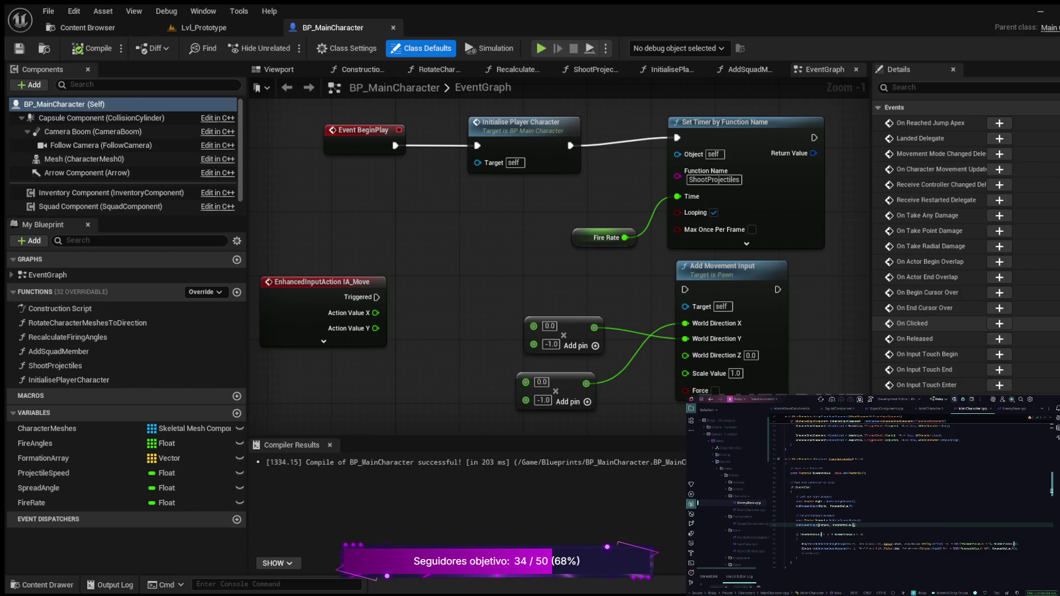
scroll(466, 281, down, 9)
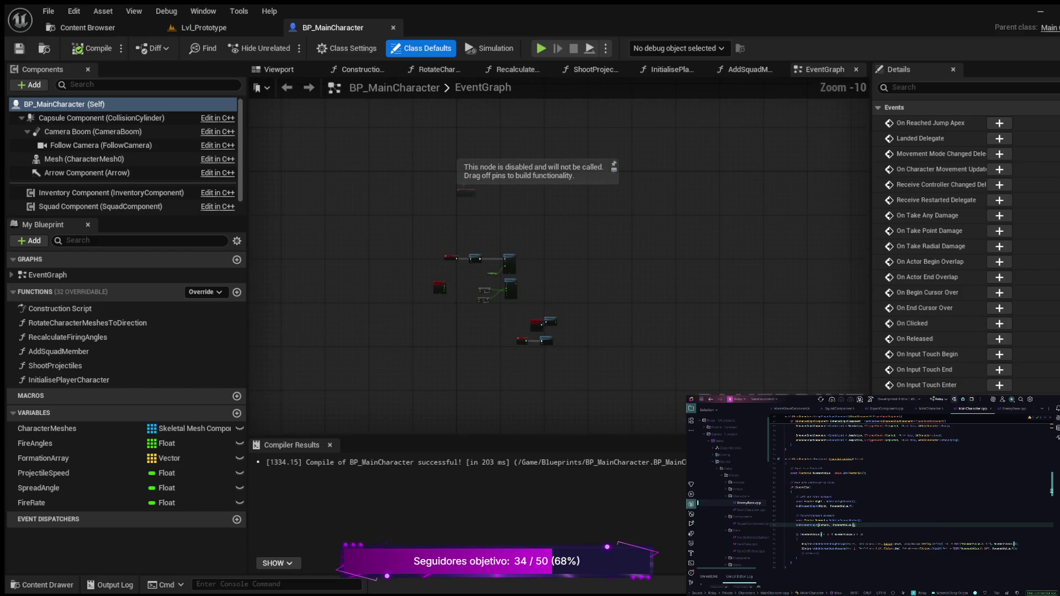
scroll(469, 279, up, 6)
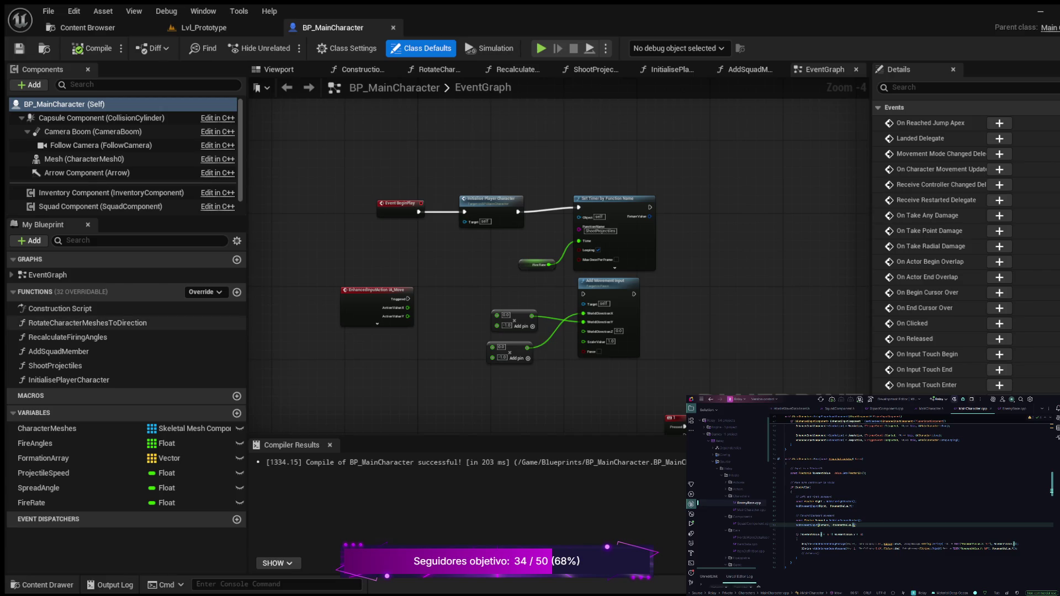
- Open the RotateCharacterMeshesToDirection function graph and frame its entry node
double_click(88, 323)
mouse_move(591, 331)
mouse_down()
mouse_move(514, 350)
mouse_move(510, 377)
mouse_up()
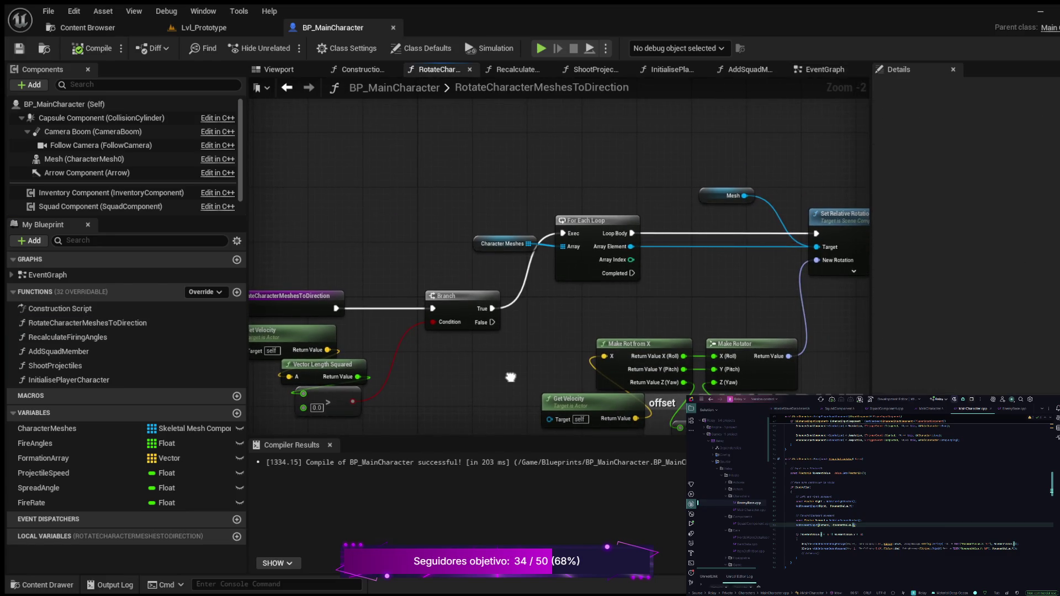
mouse_move(510, 377)
mouse_down()
mouse_move(500, 380)
mouse_move(607, 380)
mouse_move(690, 359)
mouse_move(651, 330)
mouse_move(590, 325)
mouse_move(605, 360)
mouse_up()
scroll(690, 359, up, 1)
scroll(652, 359, up, 1)
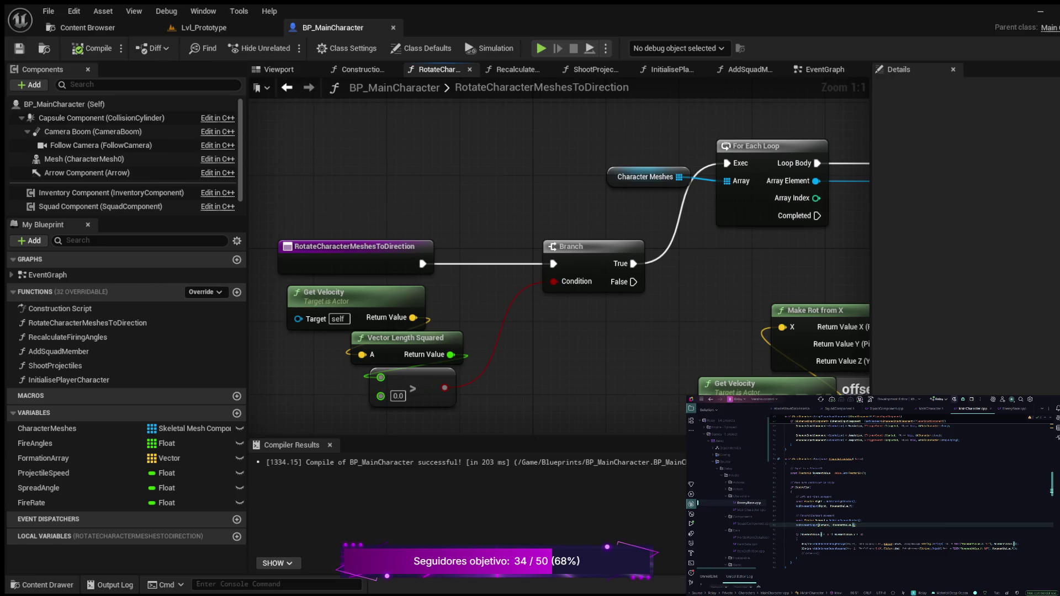
- Disconnect the function entry from its Branch, recompile, and return to Lvl_Prototype
key(ctrl+z)
click(92, 48)
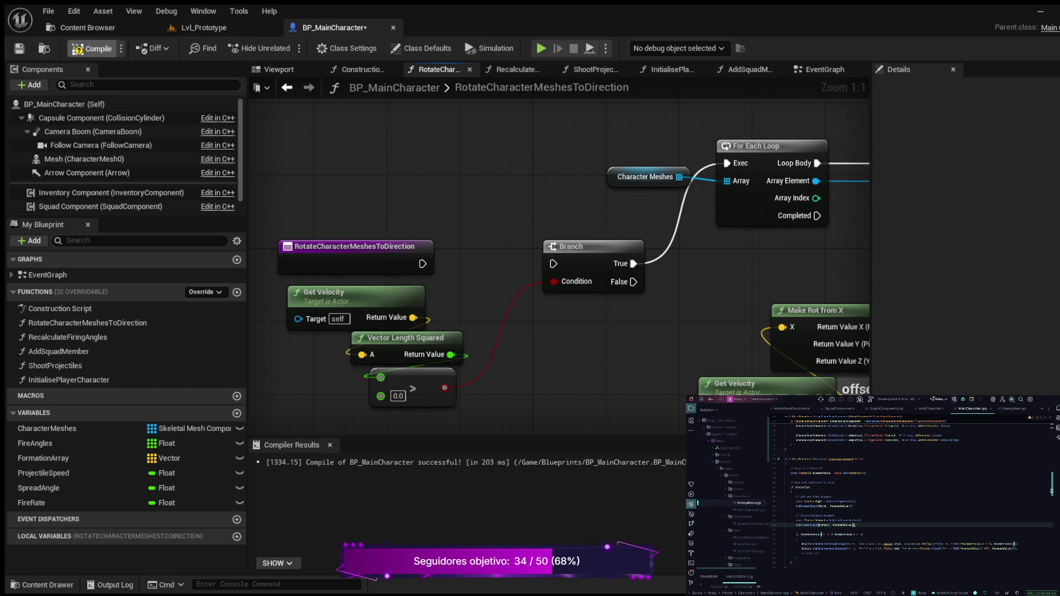
click(203, 28)
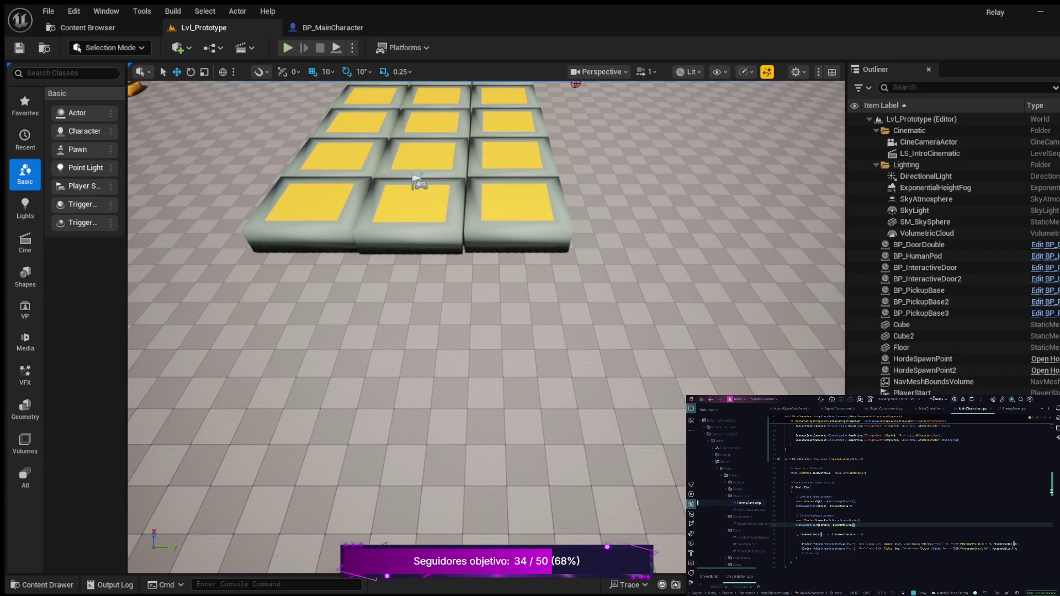
- Launch Play In Editor with Alt+P, walk using A, S, D, W, S, then stop
key(alt+p)
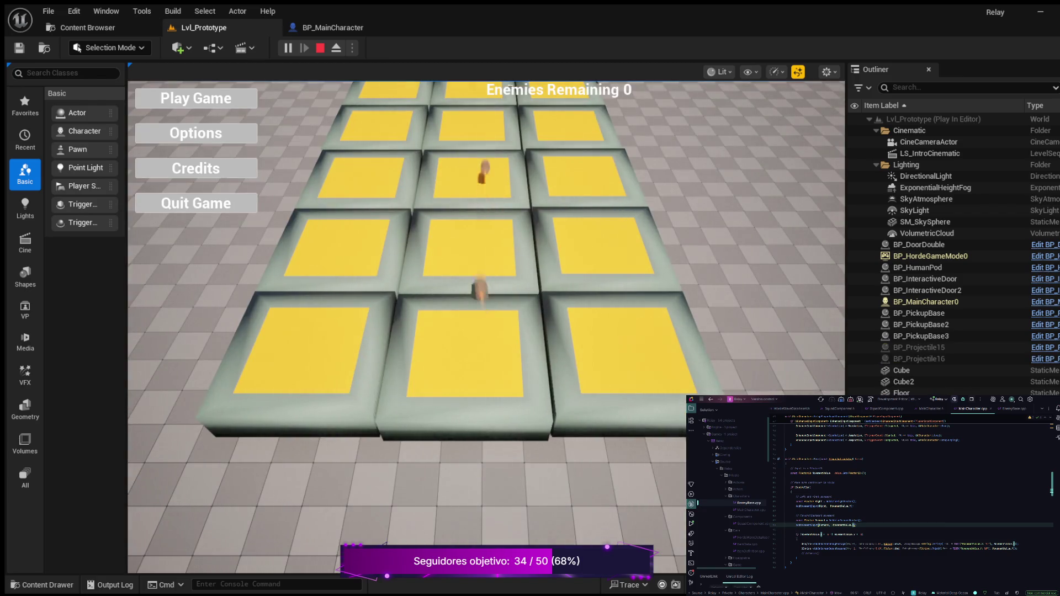
click(196, 97)
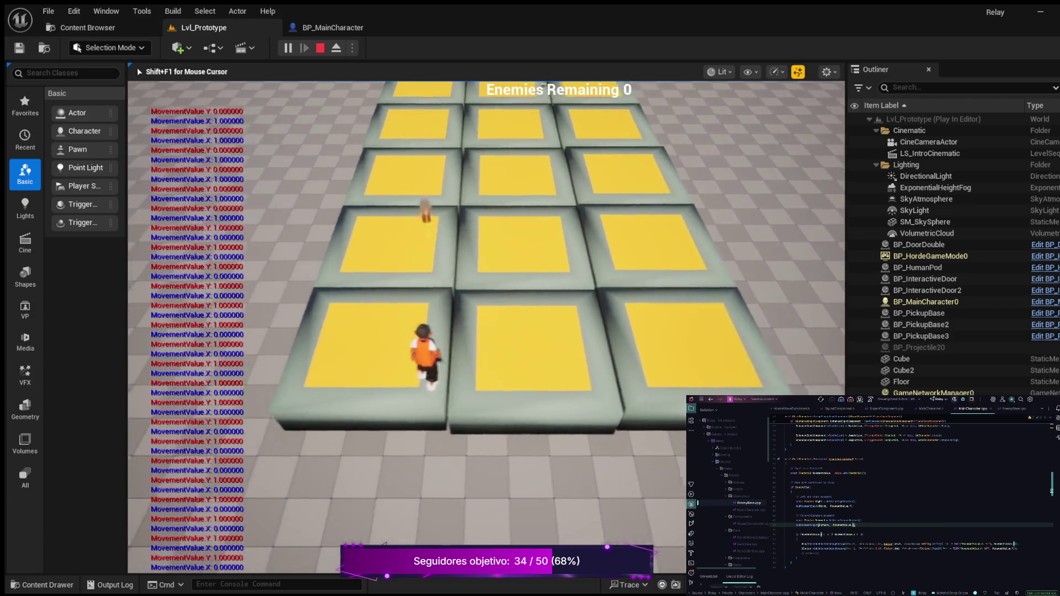
key(a)
key(s)
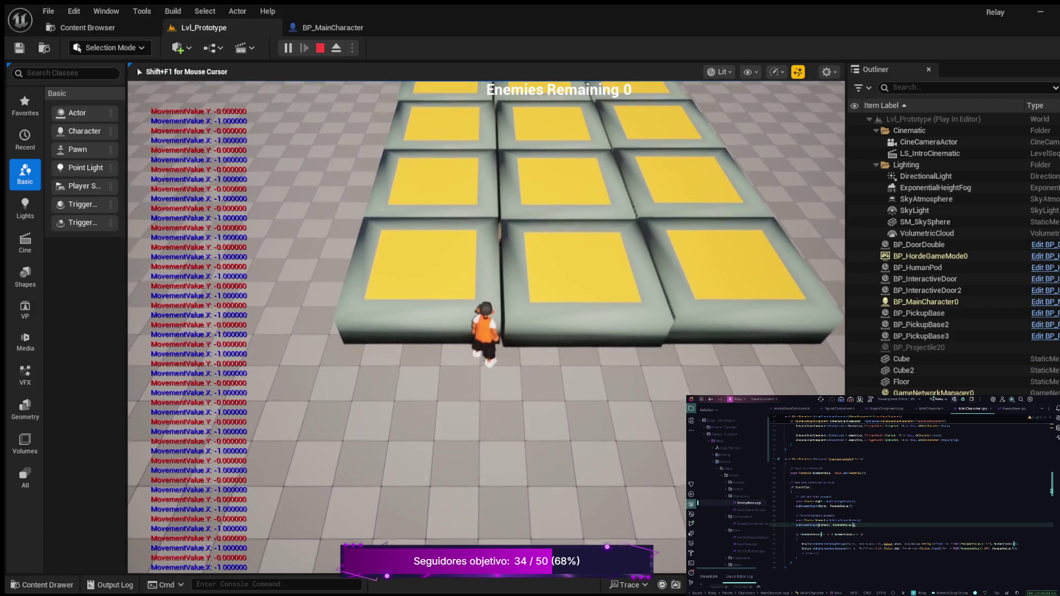
key(d)
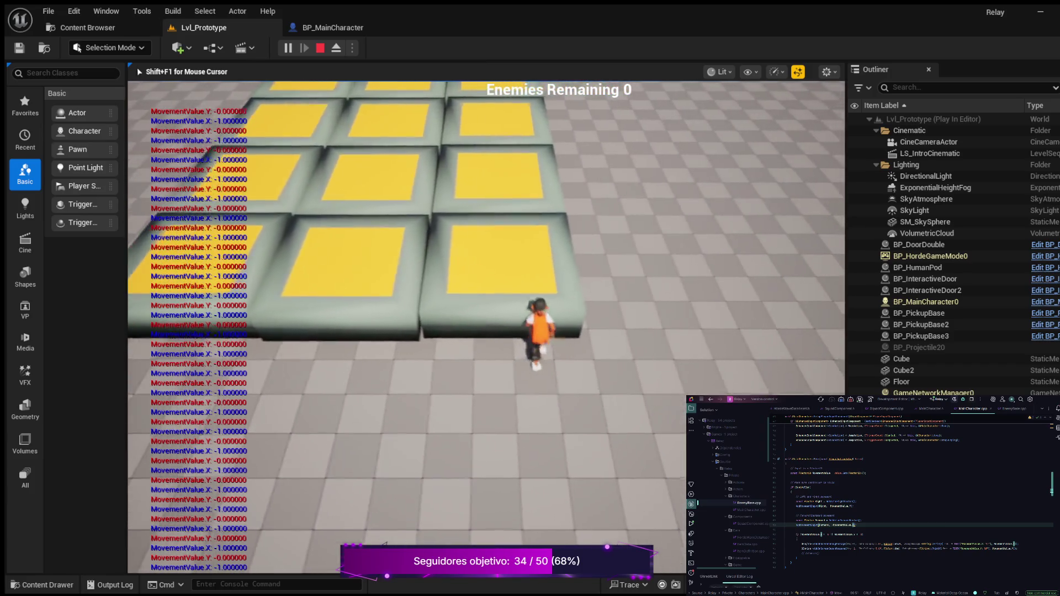
key(w)
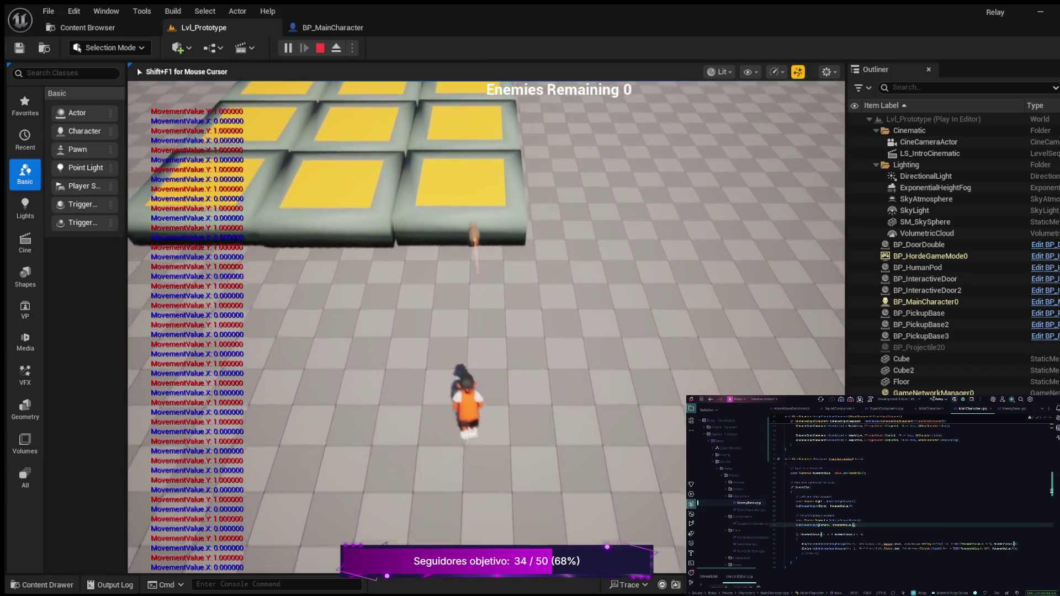
key(s)
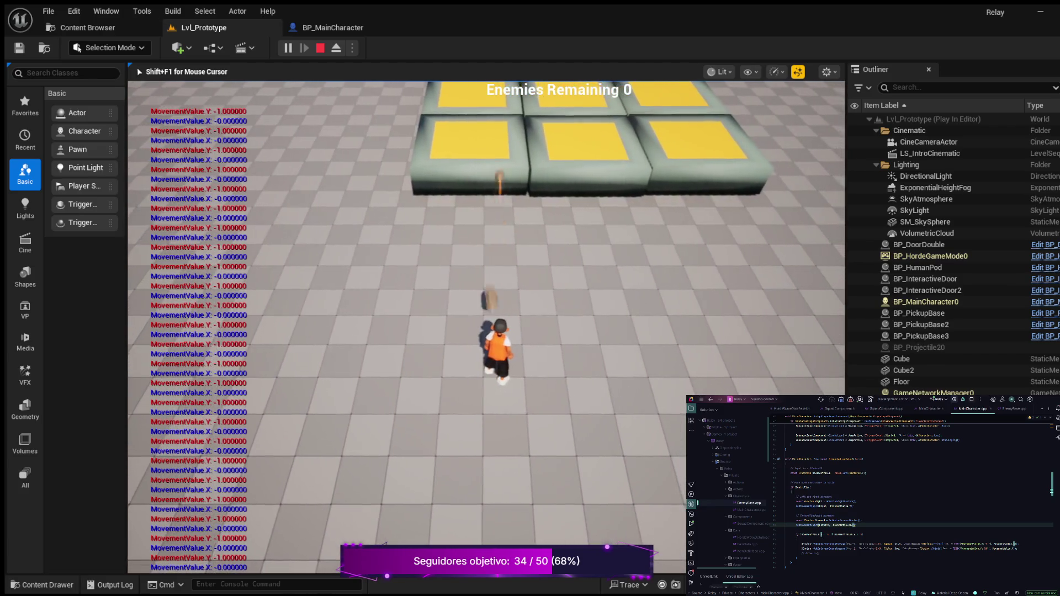
key(Escape)
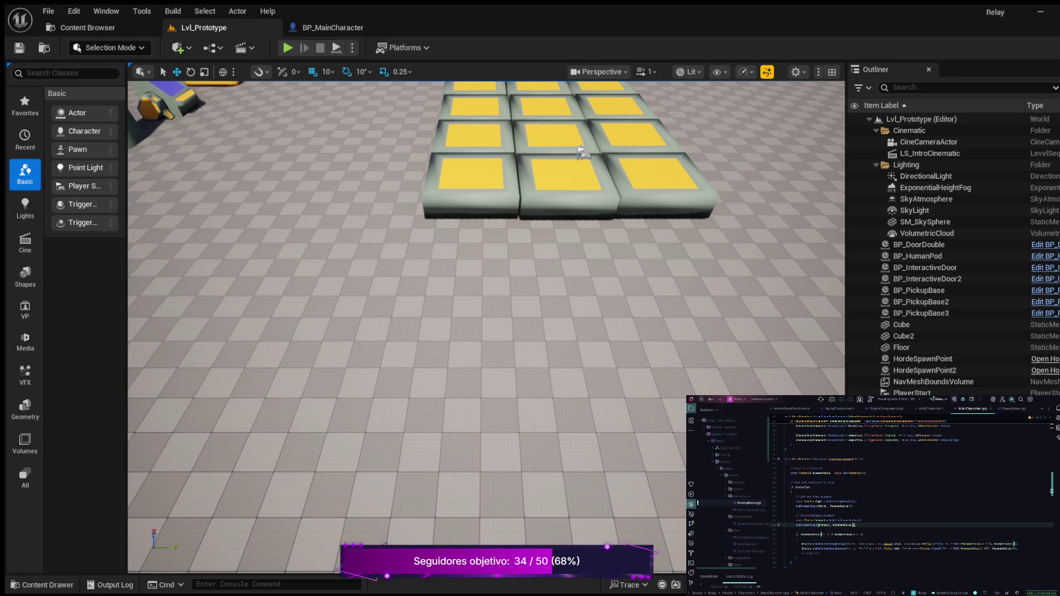
- Review the AddMovementInput and if (Controller) lines in Rider, then relaunch Play In Editor
click(786, 510)
click(853, 524)
click(850, 506)
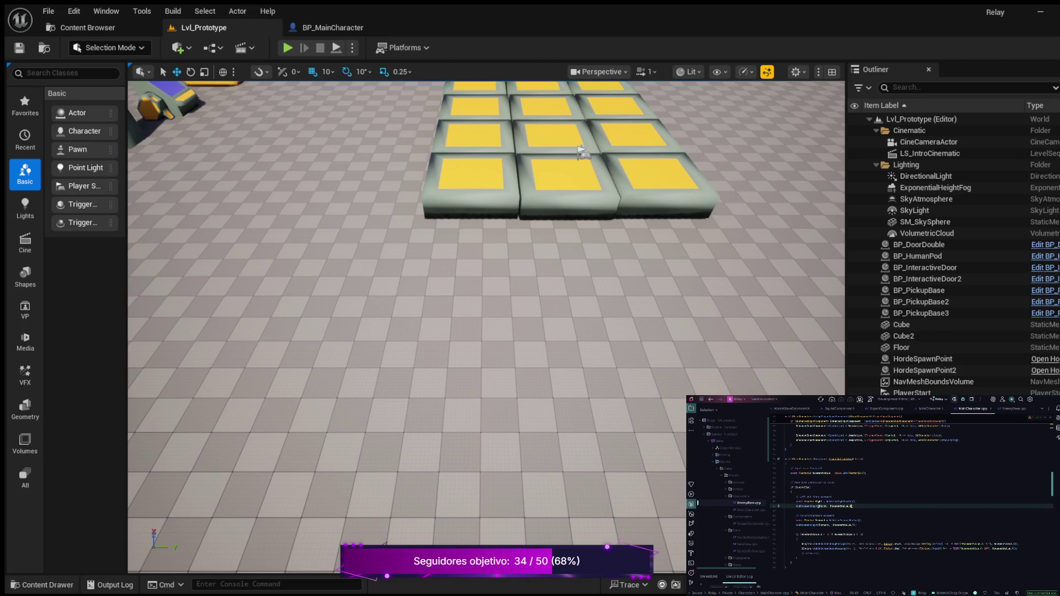
click(853, 524)
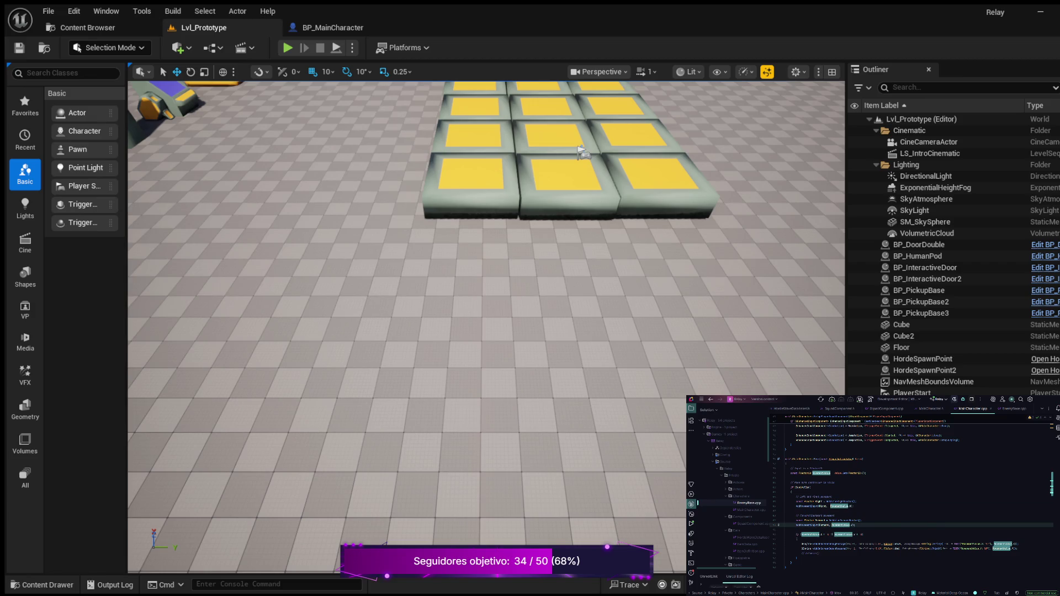
click(850, 506)
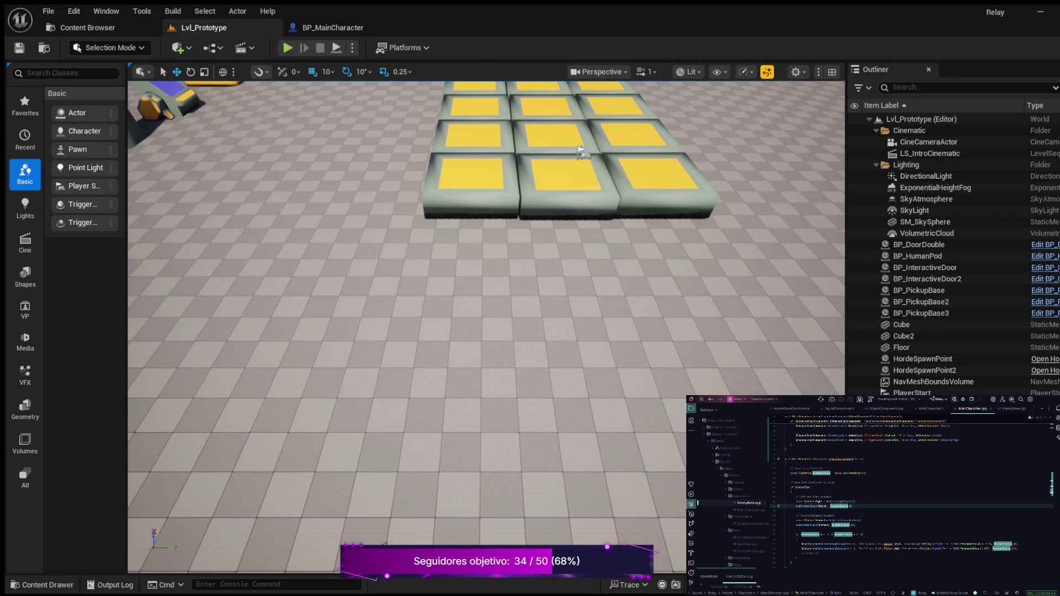
click(809, 487)
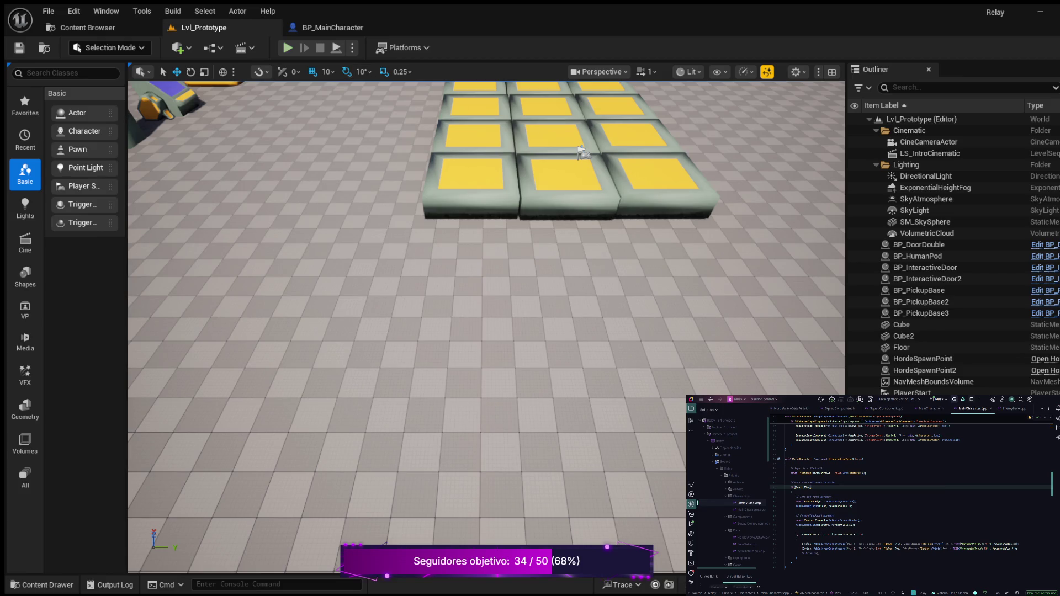
key(alt+p)
- Leave the menu and run the character forward, right, left and back
key(d)
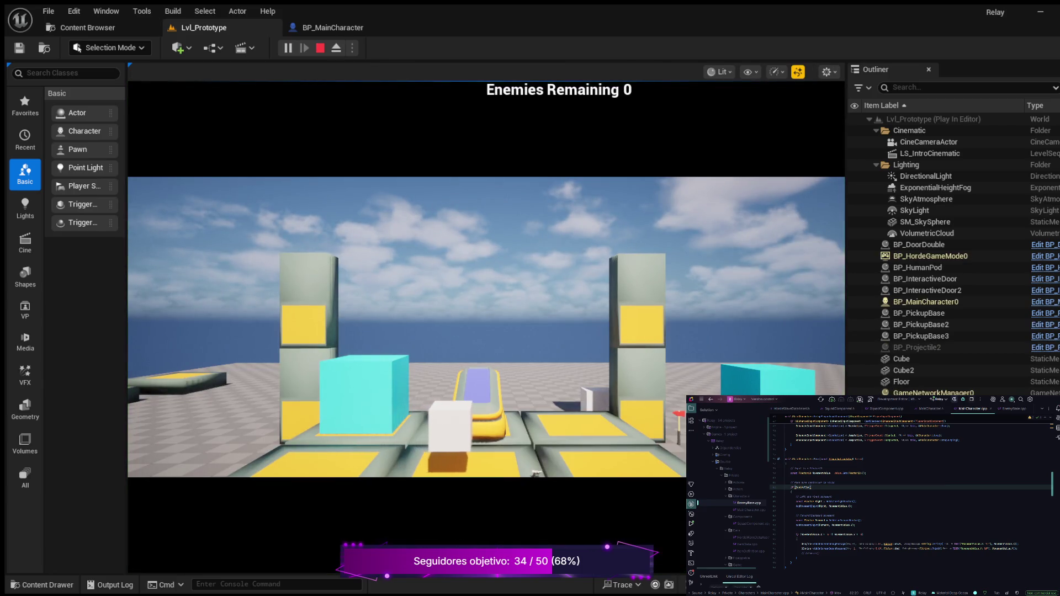
key(d)
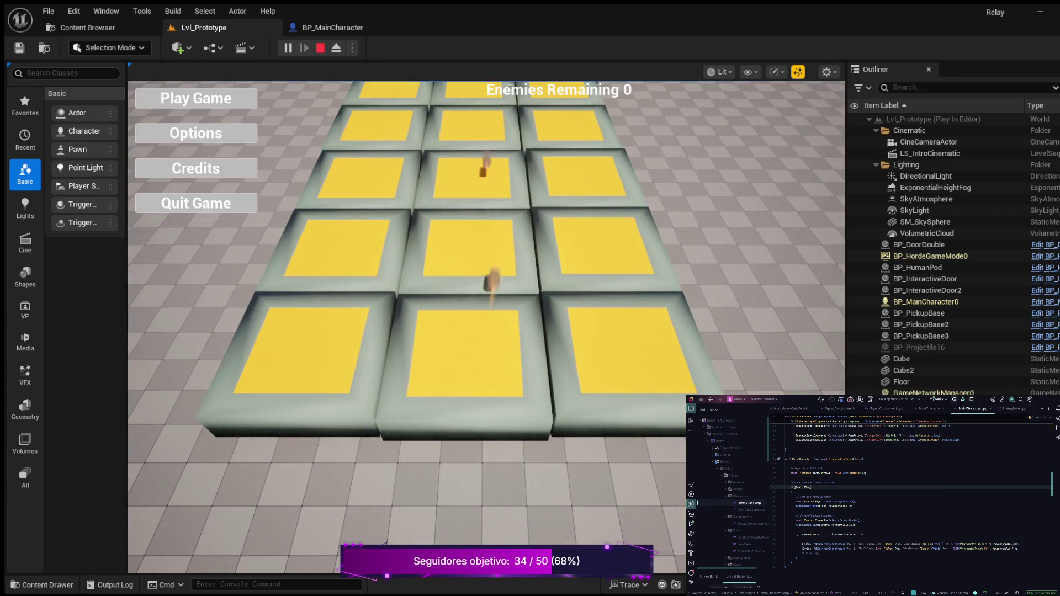
key(w)
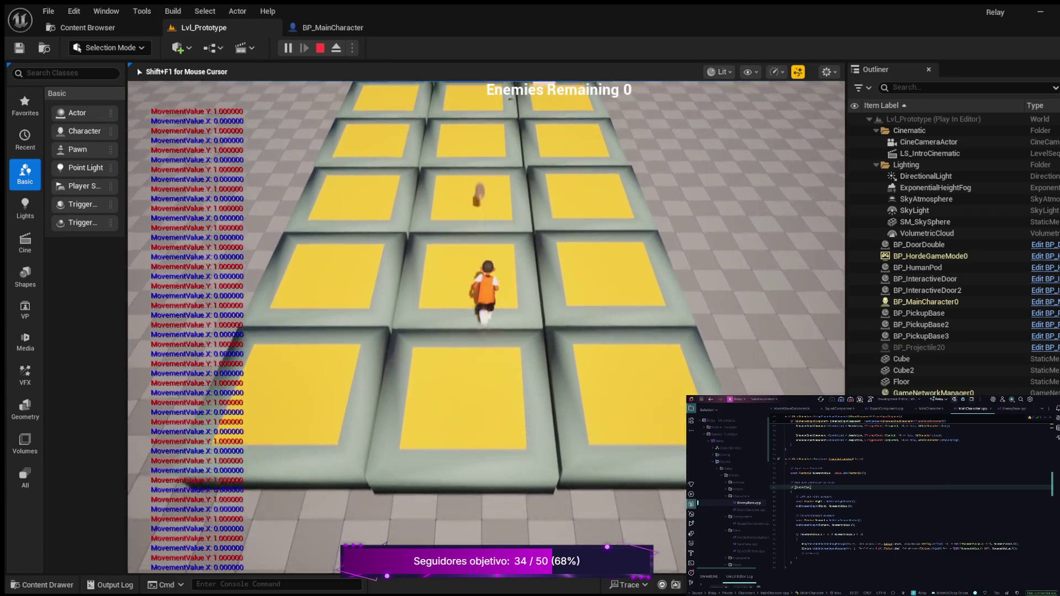
key(s)
key(d)
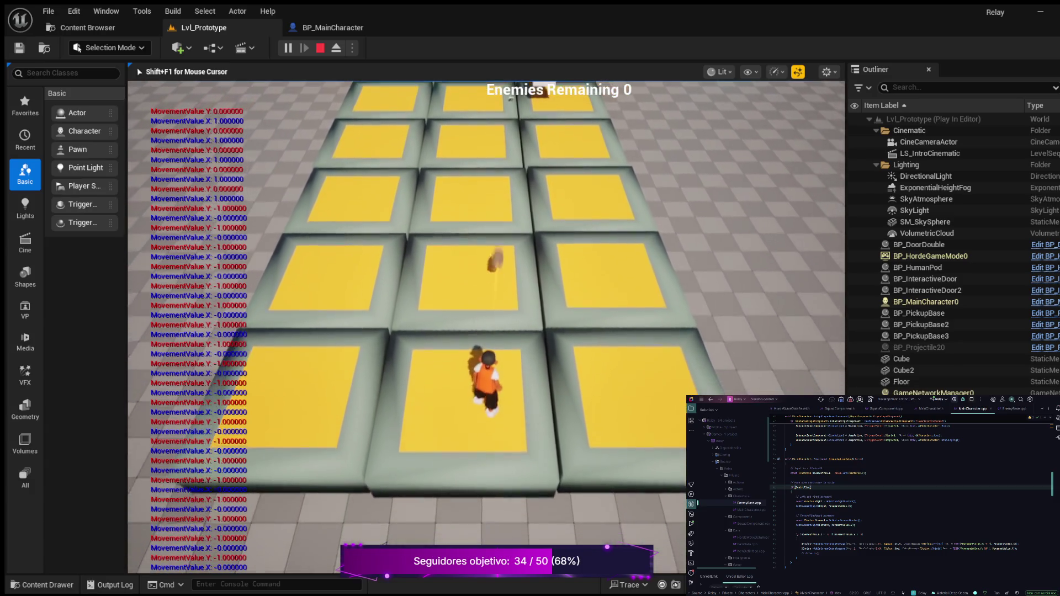
key(a)
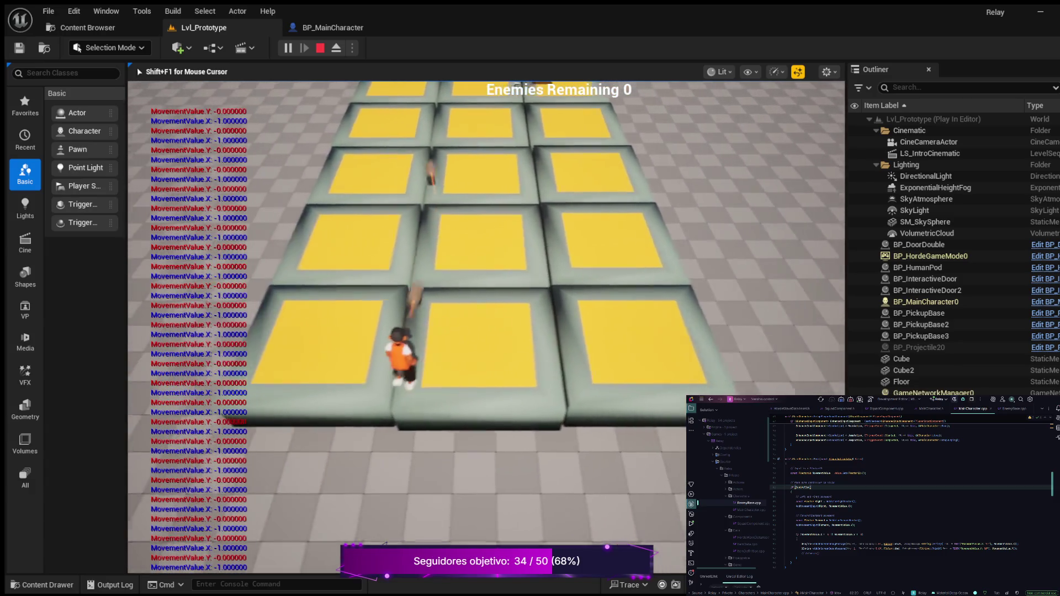
key(s)
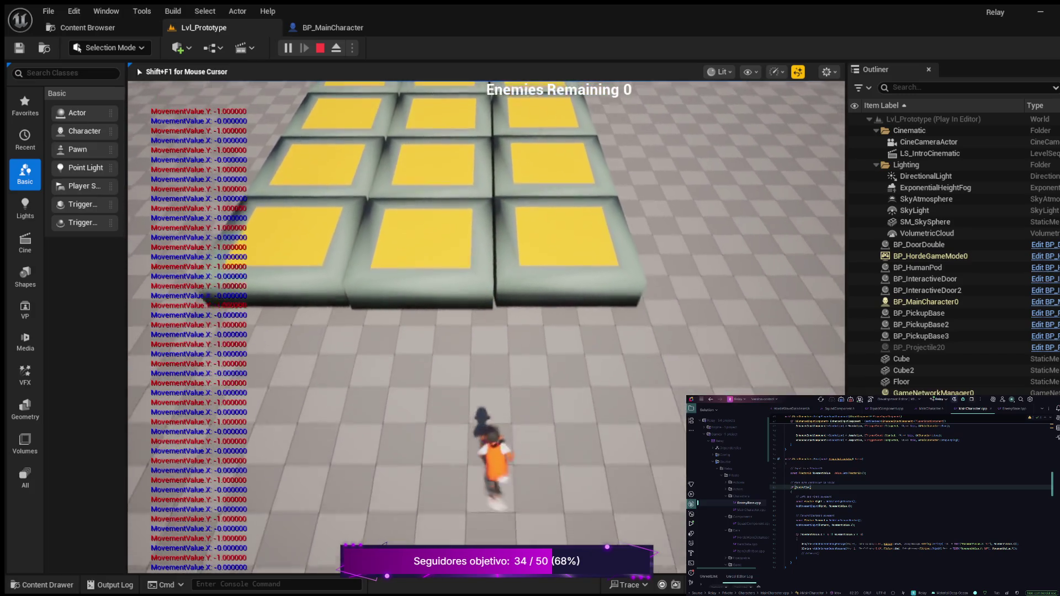
- Retest forward, right, back, left, right and forward movement, then stop the session
key(w)
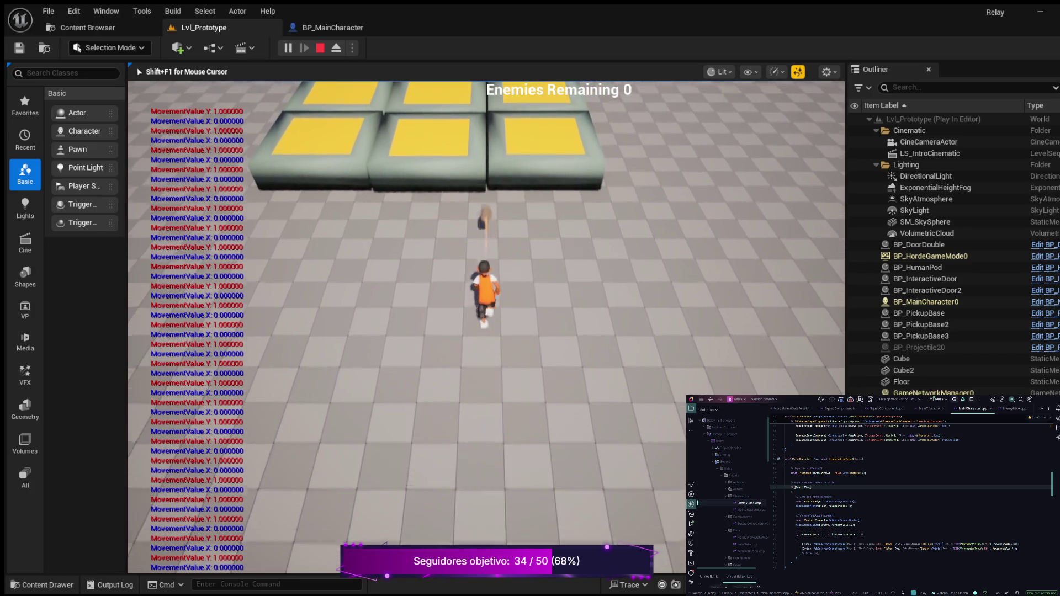
key(d)
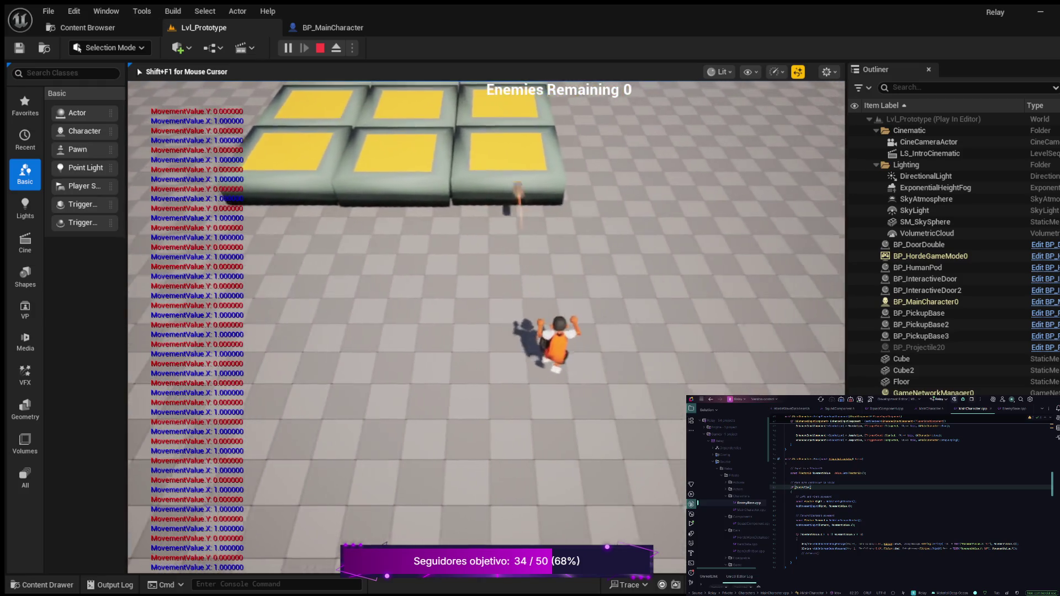
key(s)
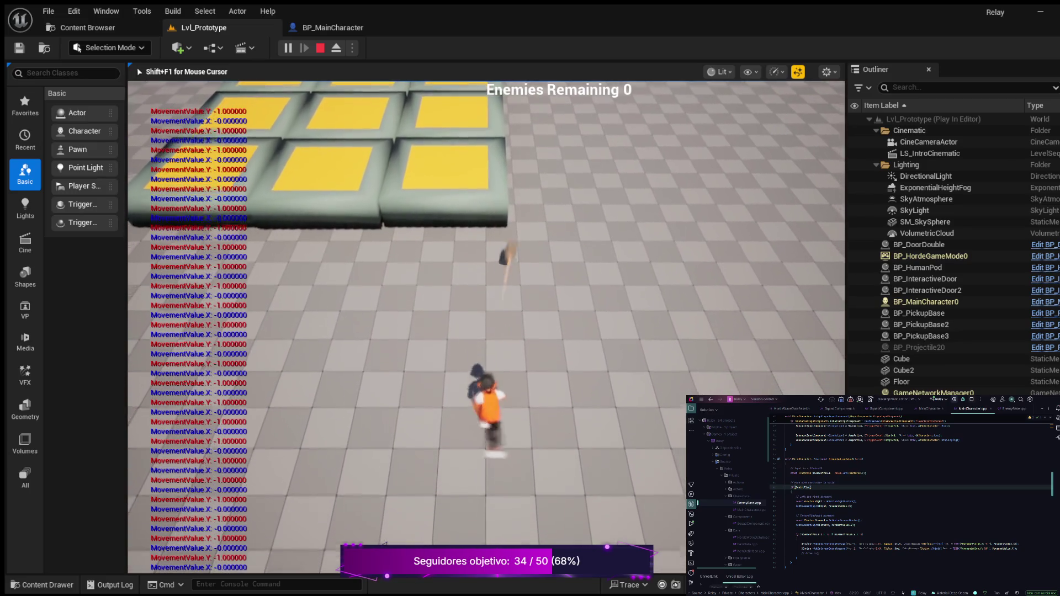
key(a)
key(d)
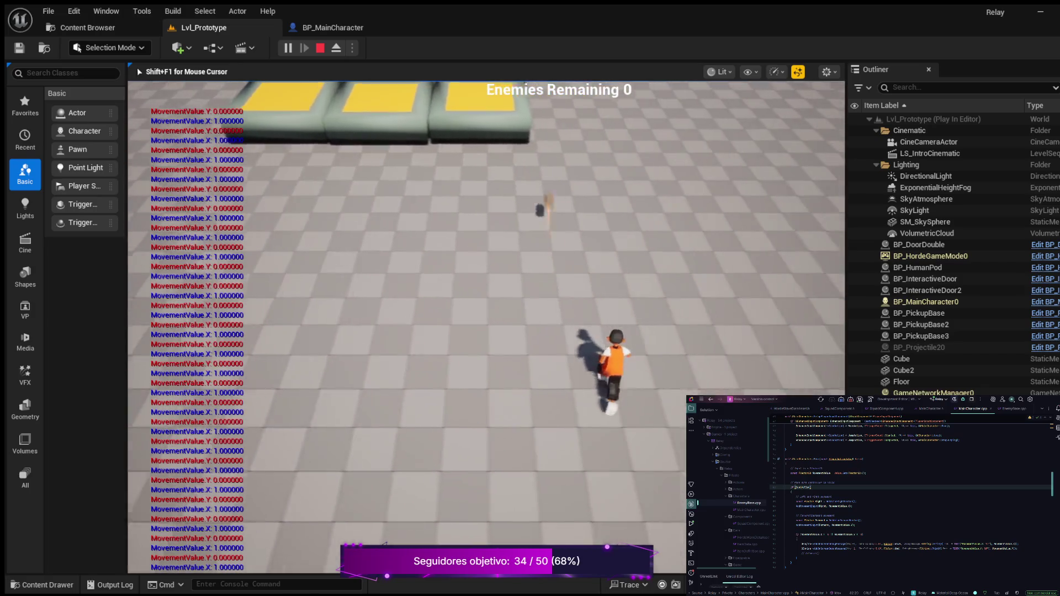
key(w)
key(Escape)
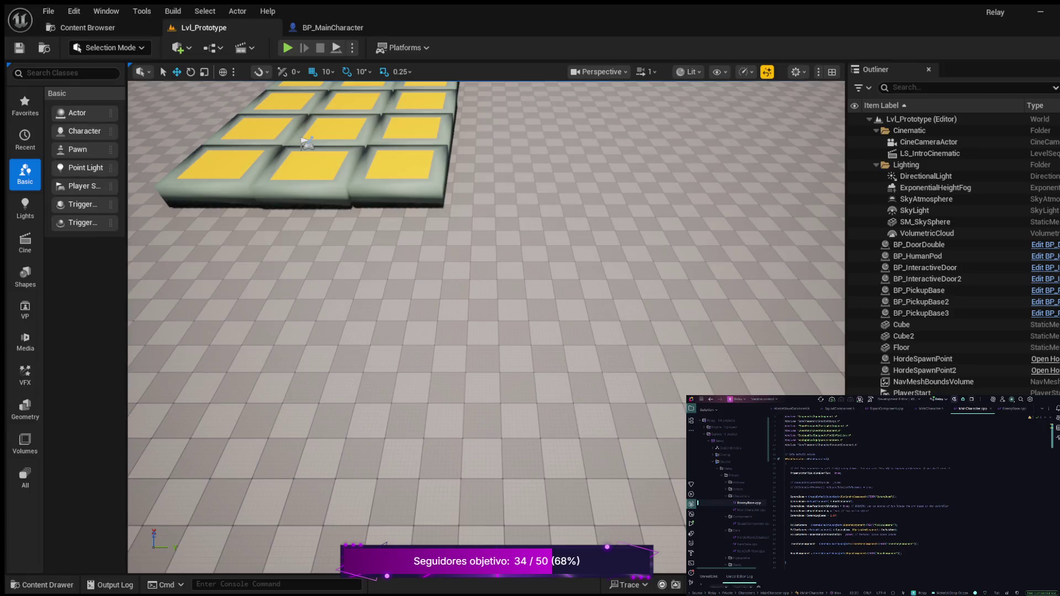
- Uncomment the commented-out movement line with Ctrl+/ and launch Play In Editor
click(841, 482)
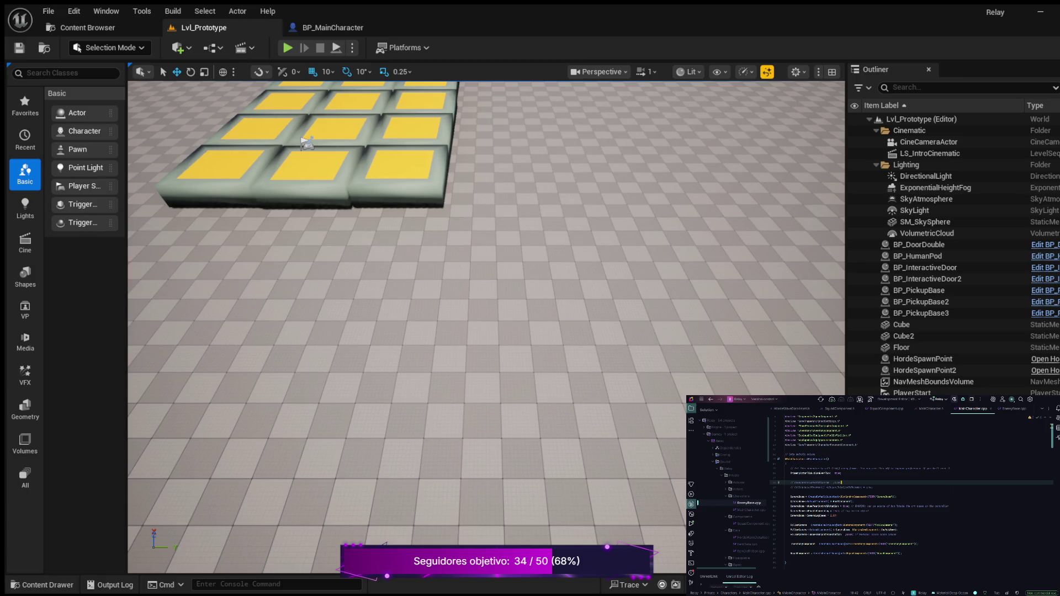
key(ctrl+slash)
key(ctrl+slash)
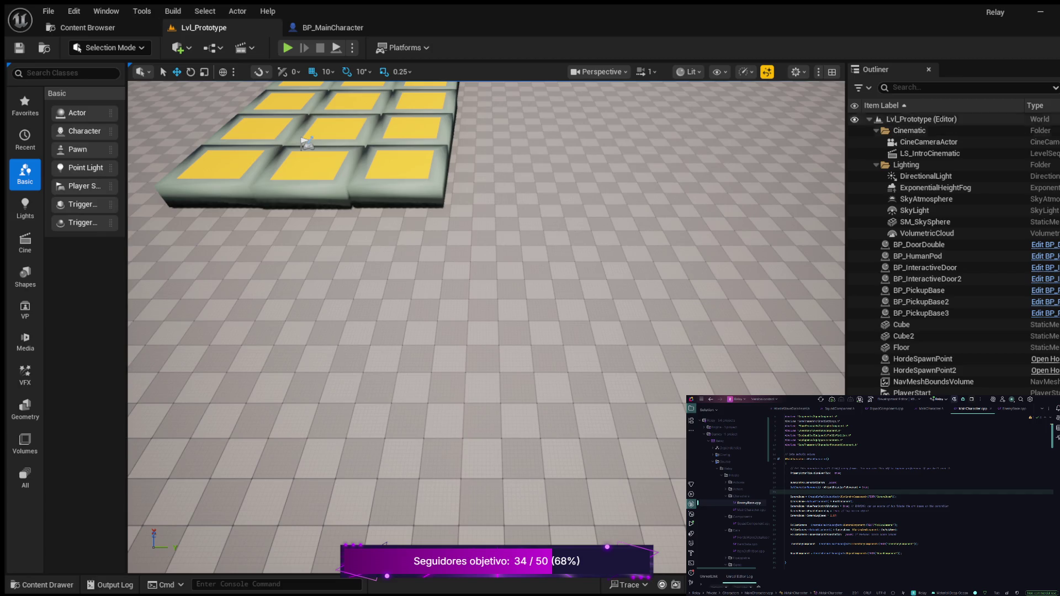
key(alt+p)
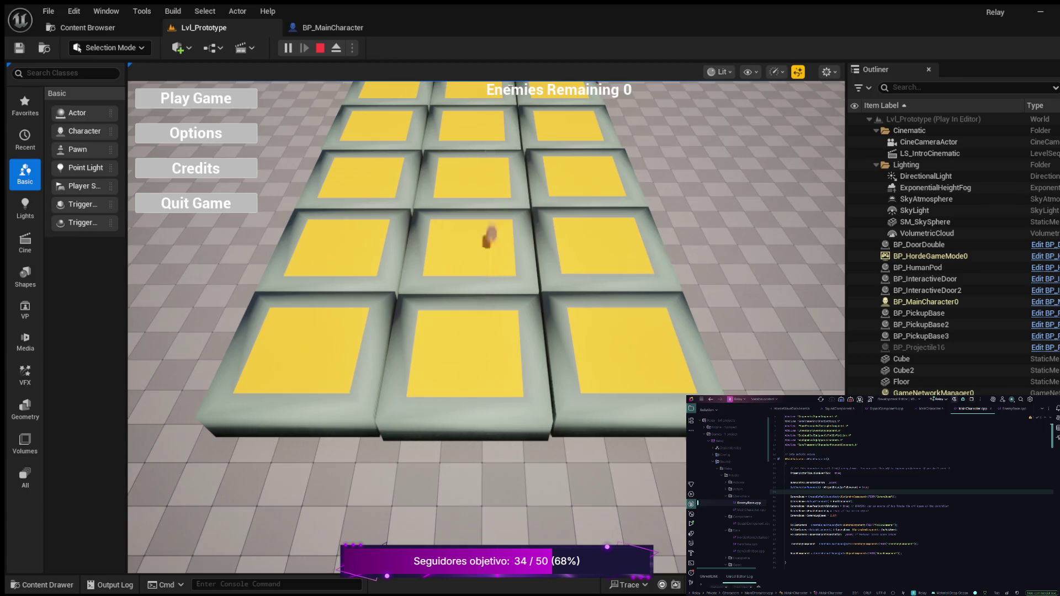
- Enter the game, move left, right, left, right, forward, left checking MovementValue, then stop
click(196, 98)
key(s)
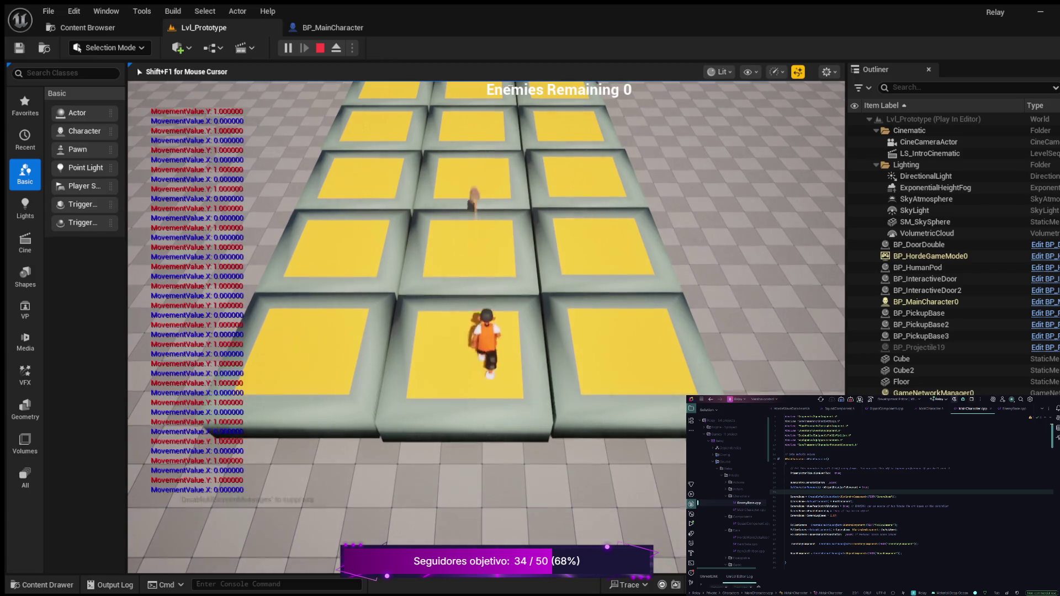
key(a)
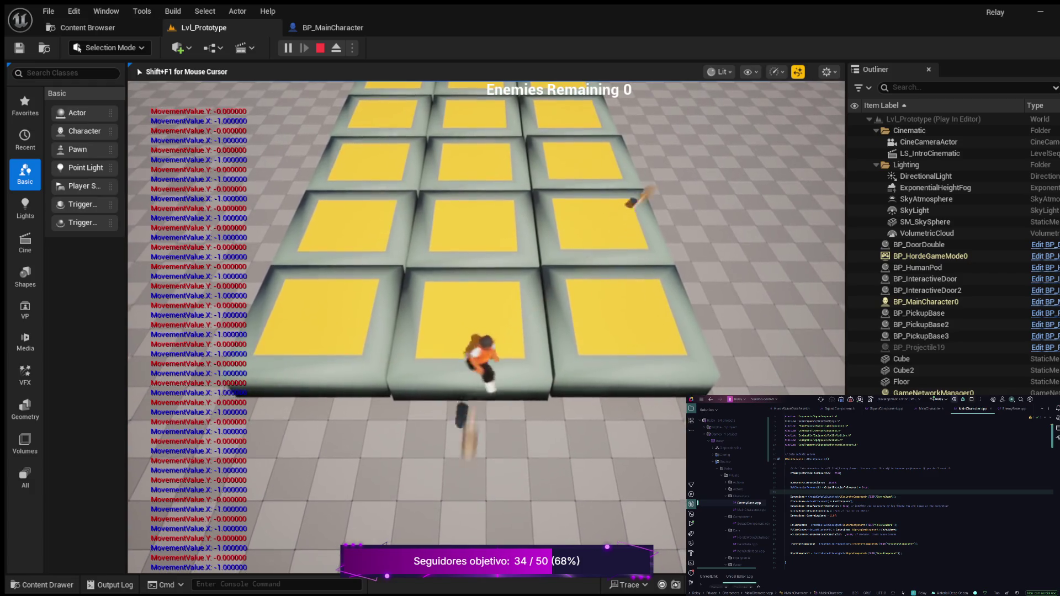
key(d)
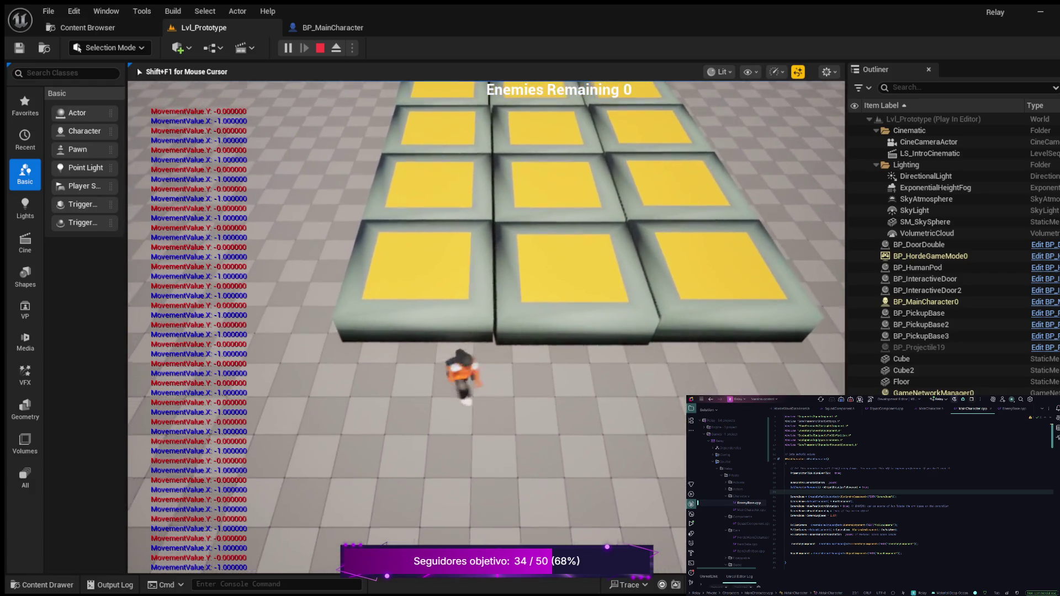
key(a)
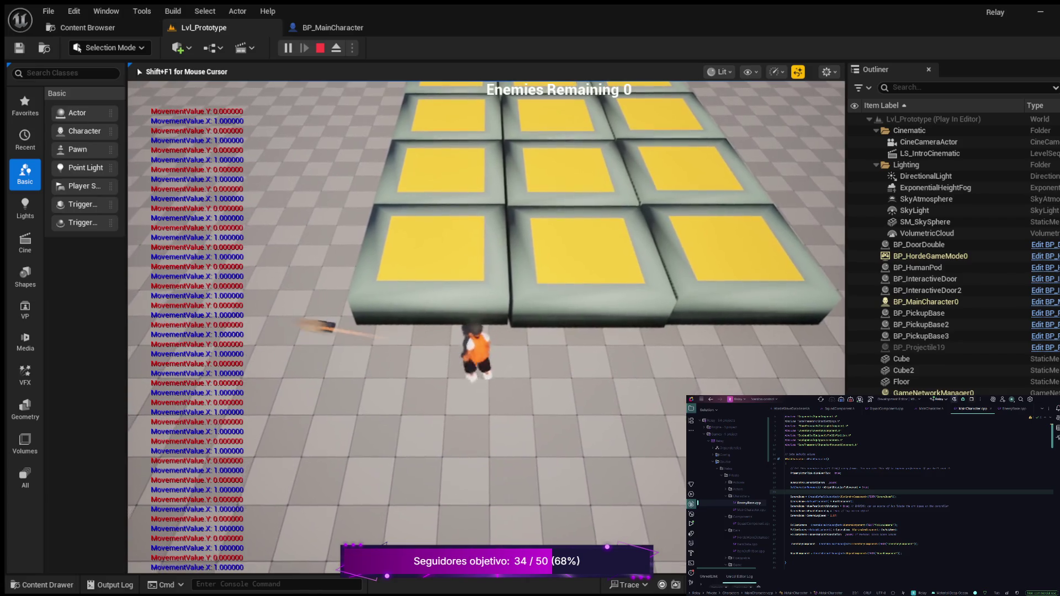
key(d)
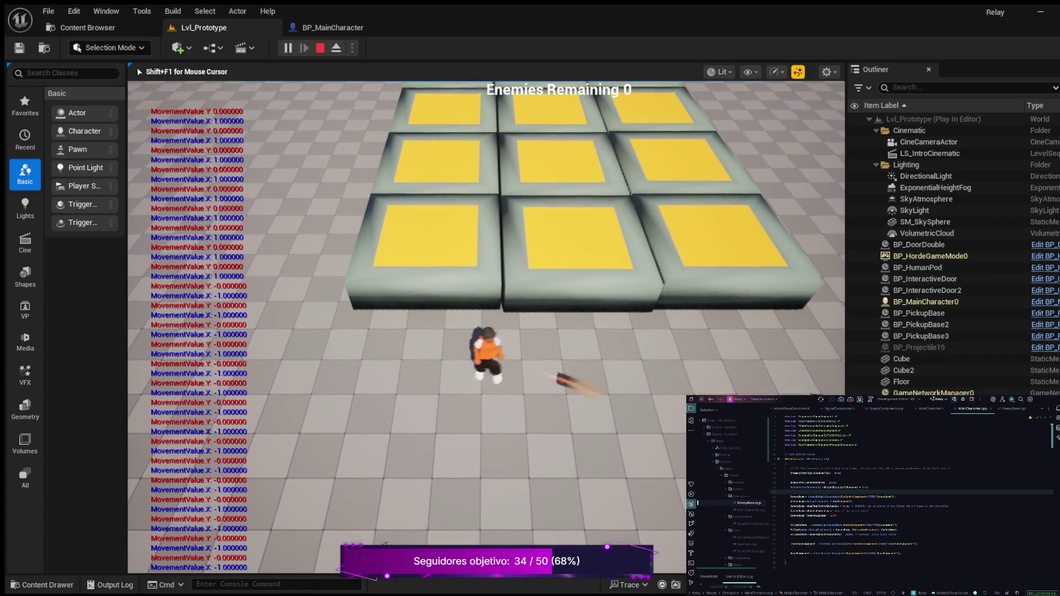
key(w)
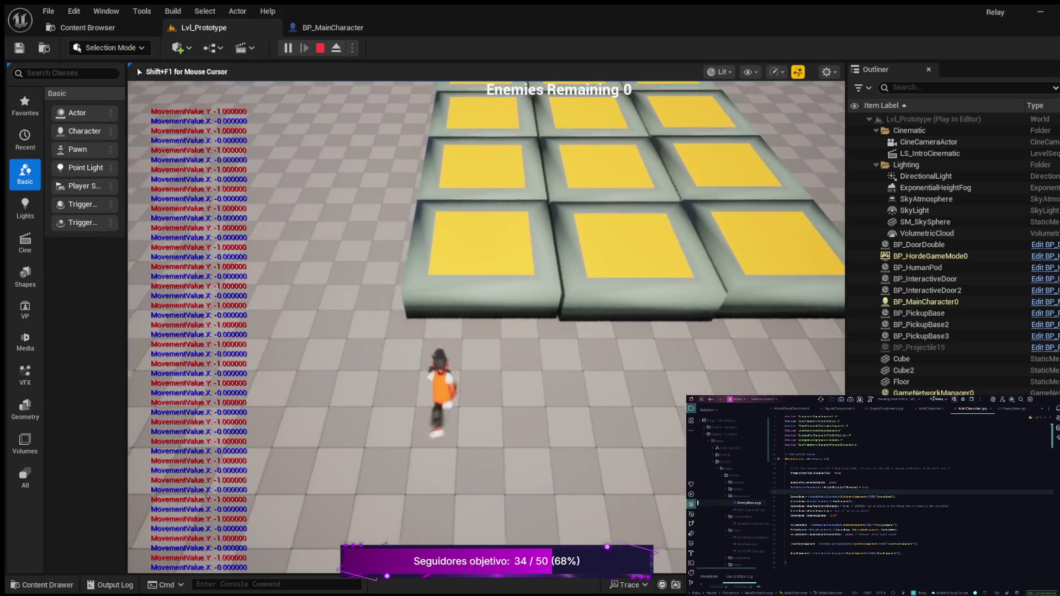
key(a)
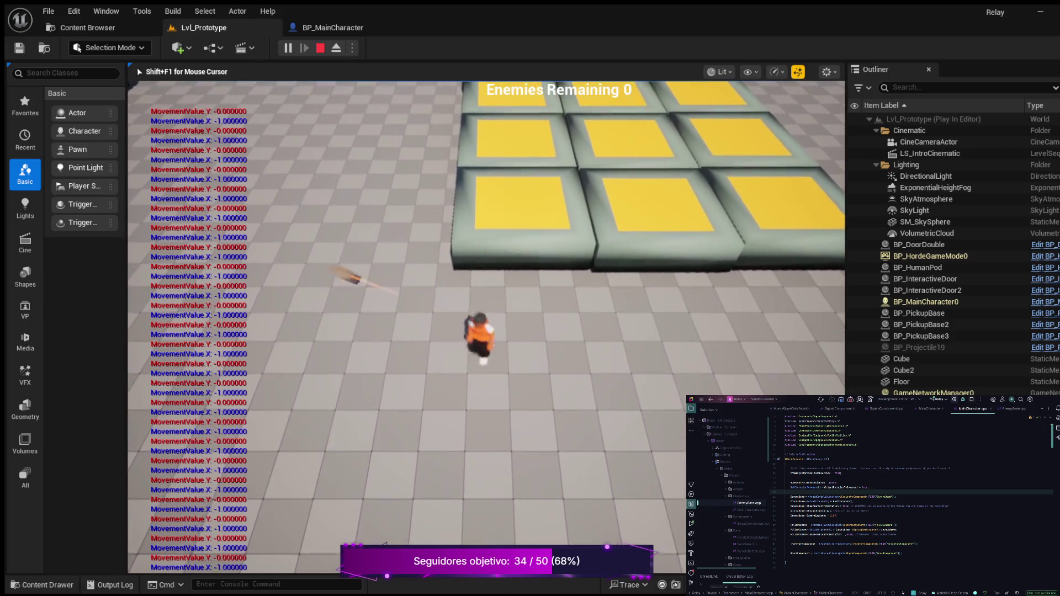
key(Escape)
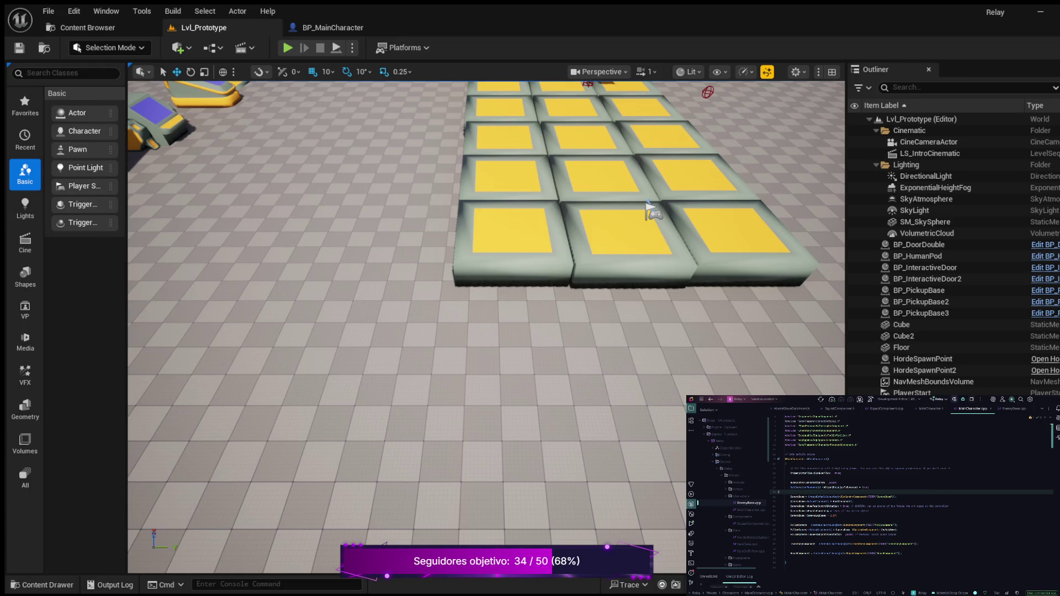
- Insert a new auto declaration line via completion, then relaunch play with Alt+P
click(869, 487)
key(Return)
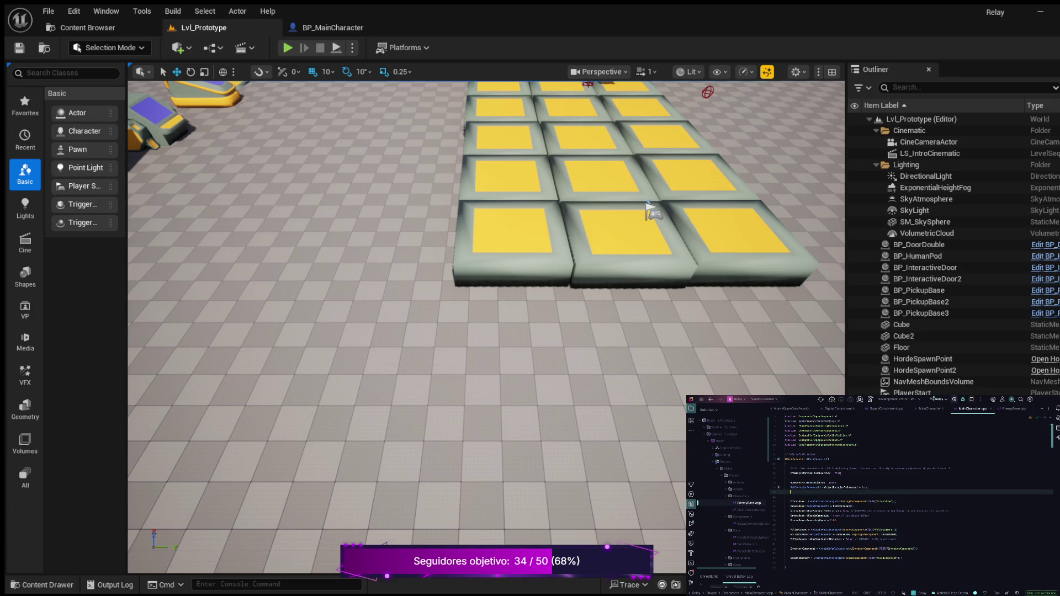
text(aut)
key(Return)
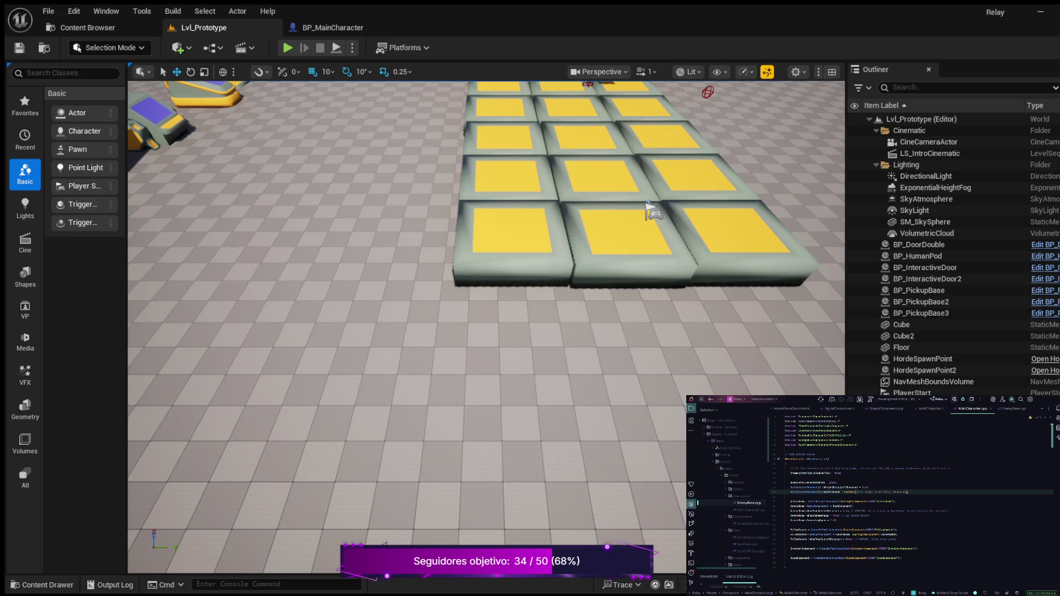
key(alt+p)
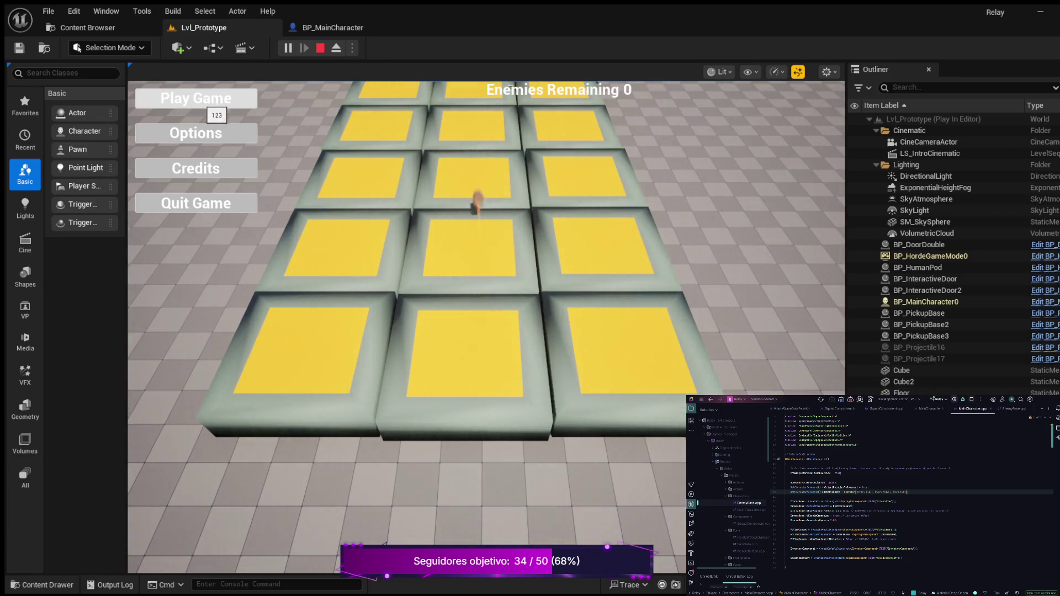
- Enter the game, test A, W, S, W, S, A movement against MovementValue readings, then stop
click(210, 104)
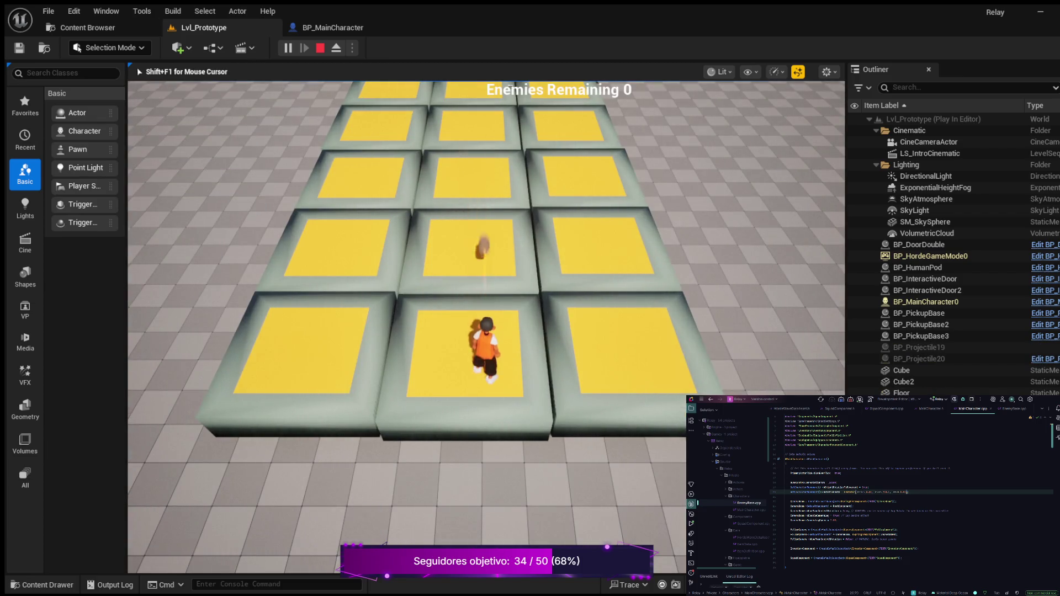
key(w)
key(a)
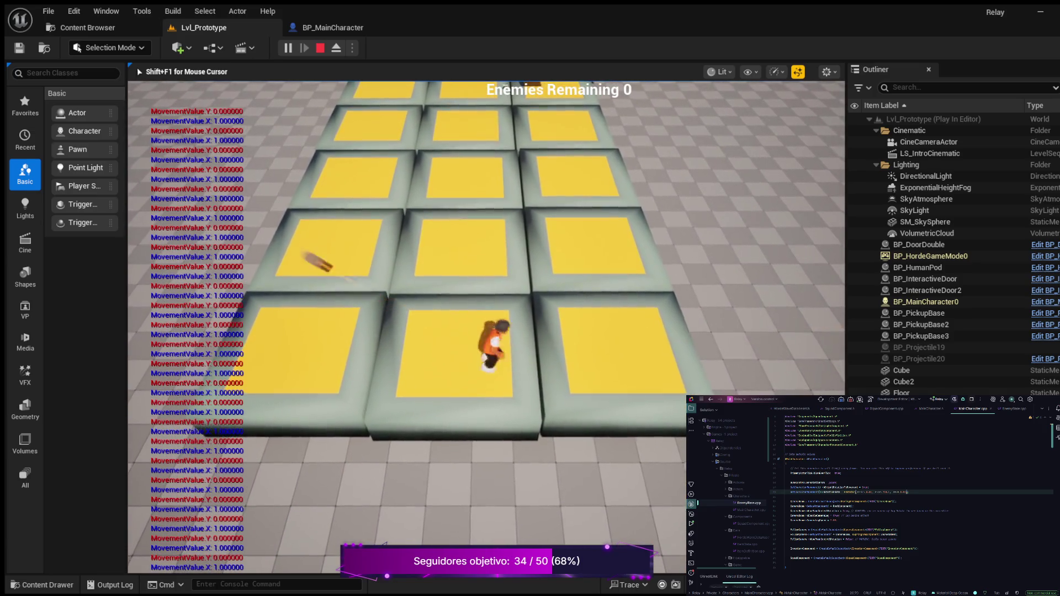
key(w)
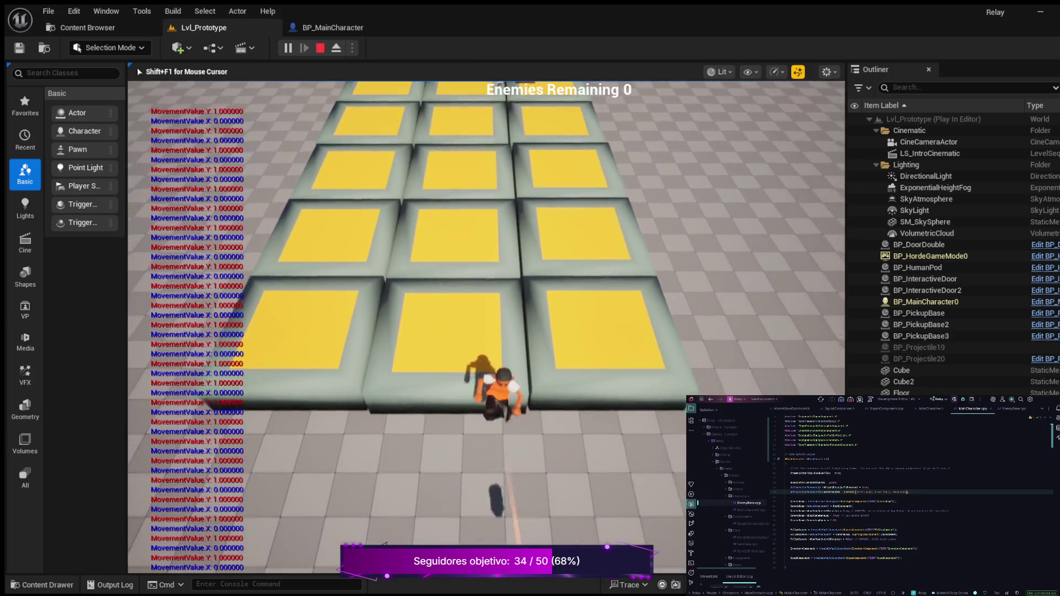
key(s)
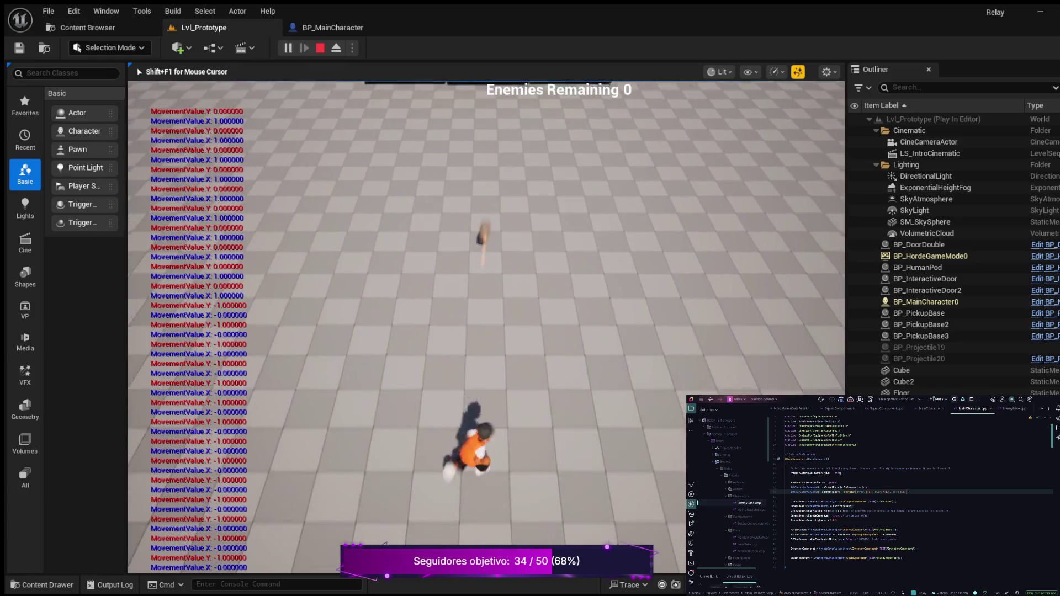
key(w)
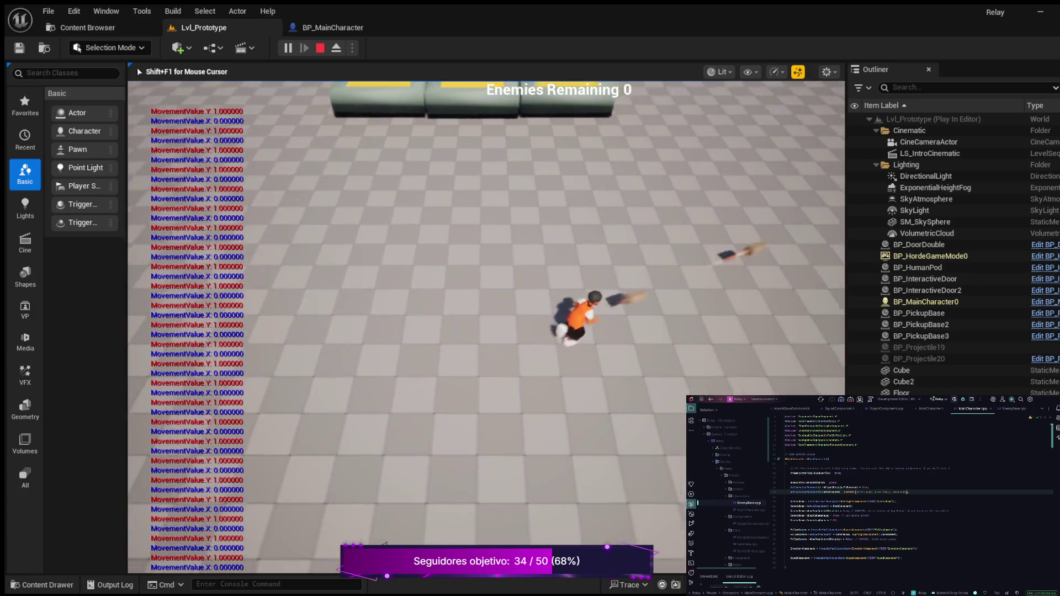
key(s)
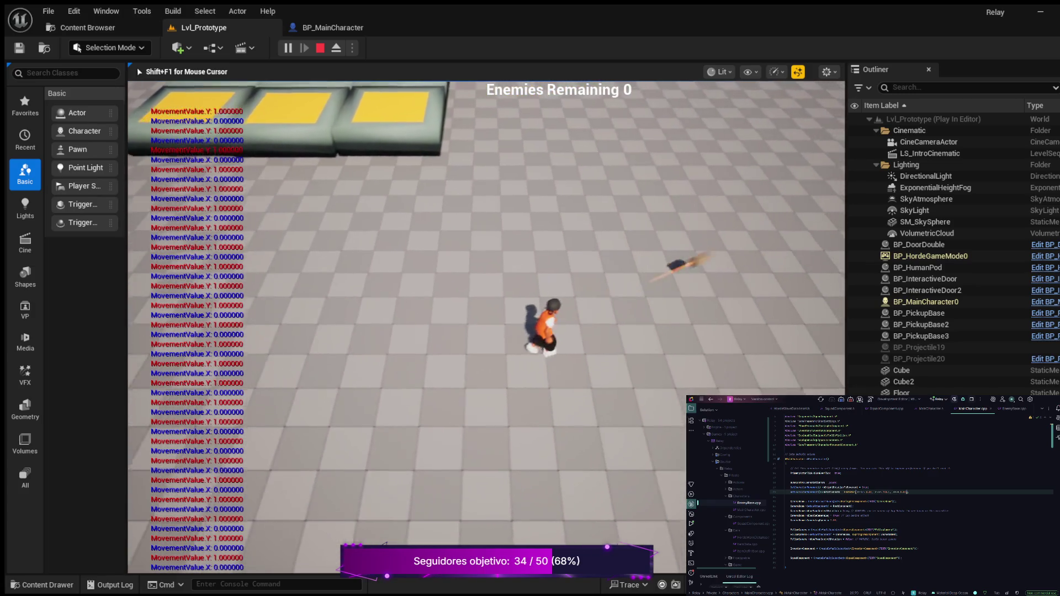
key(a)
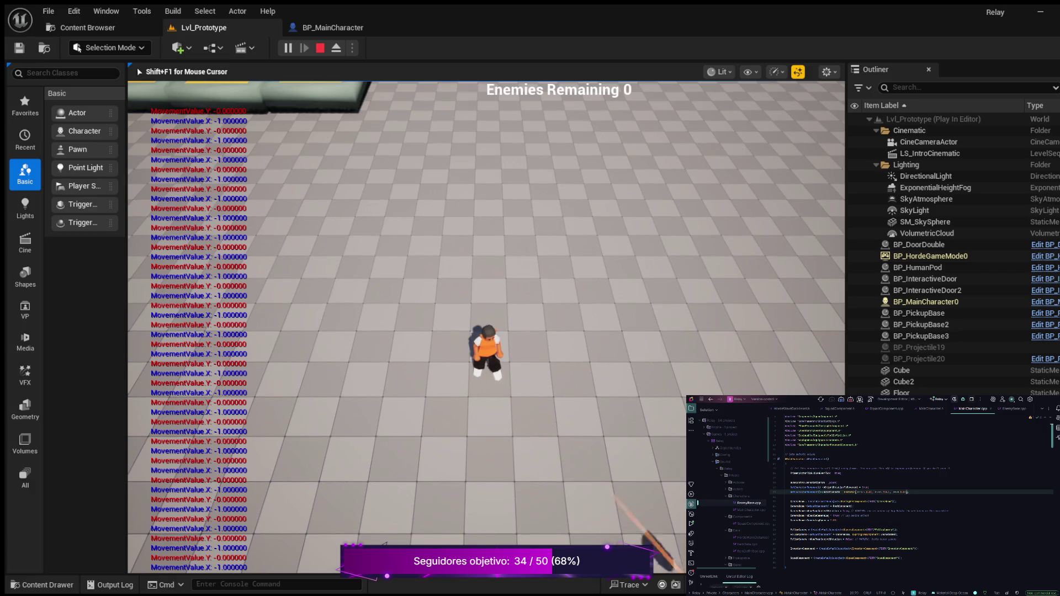
key(Escape)
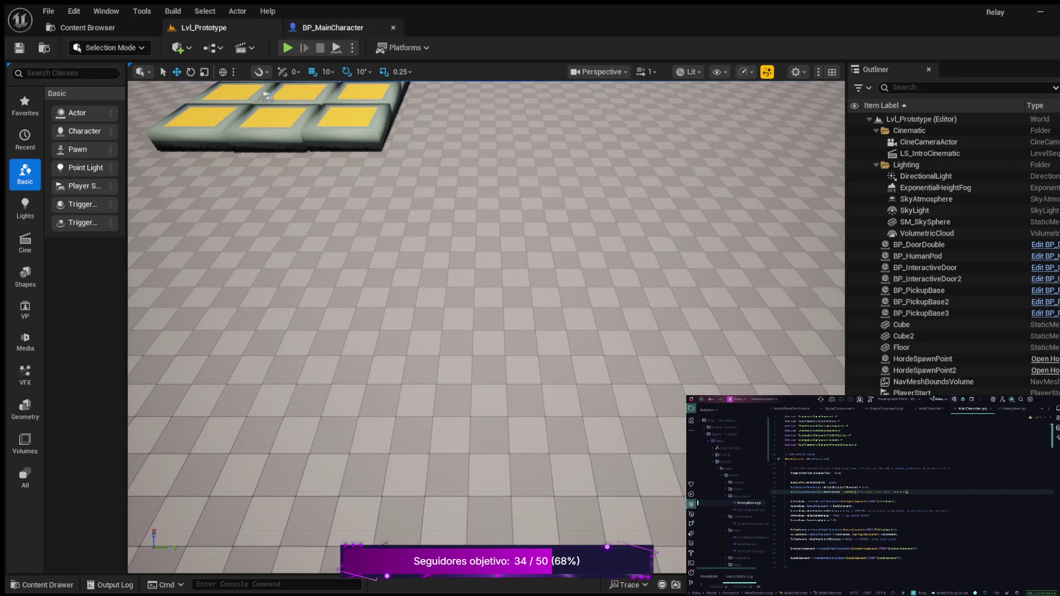
- In BP_MainCharacter, select Camera Boom and scroll Details to its 300 target arm length
click(333, 28)
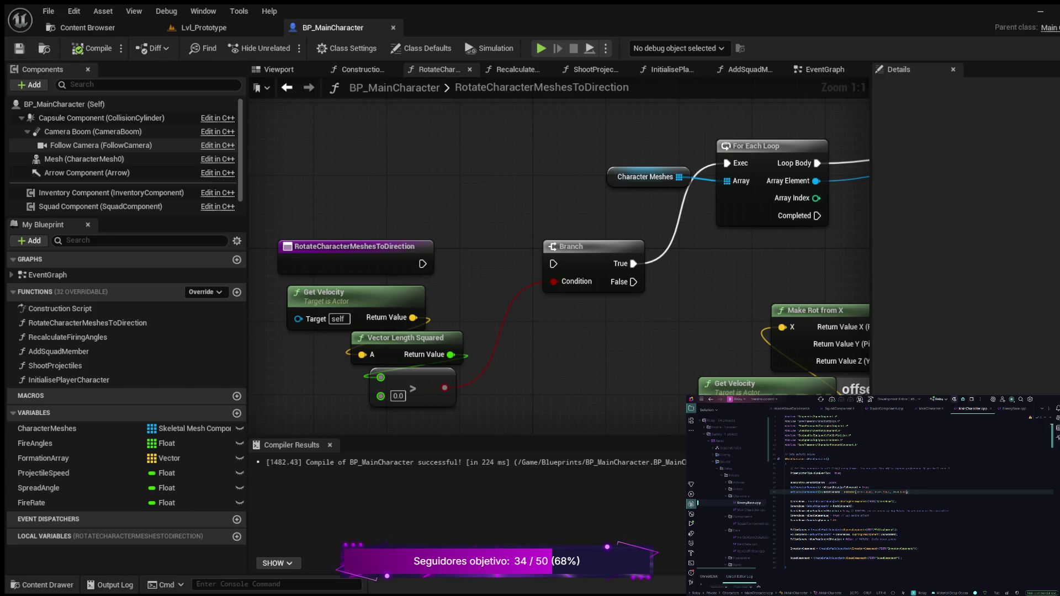
click(93, 131)
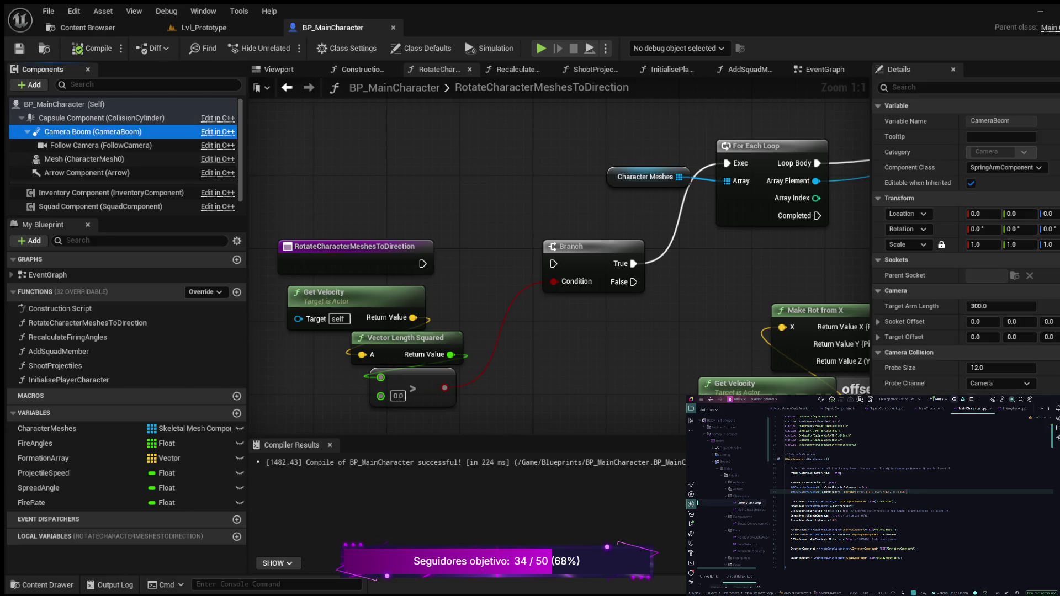
scroll(938, 276, down, 2)
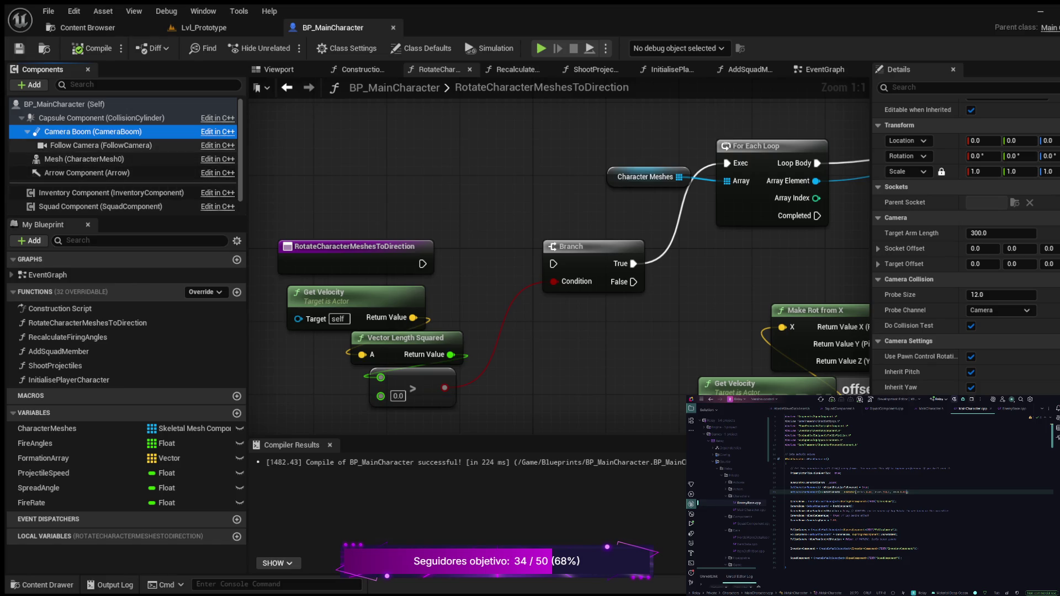
click(101, 146)
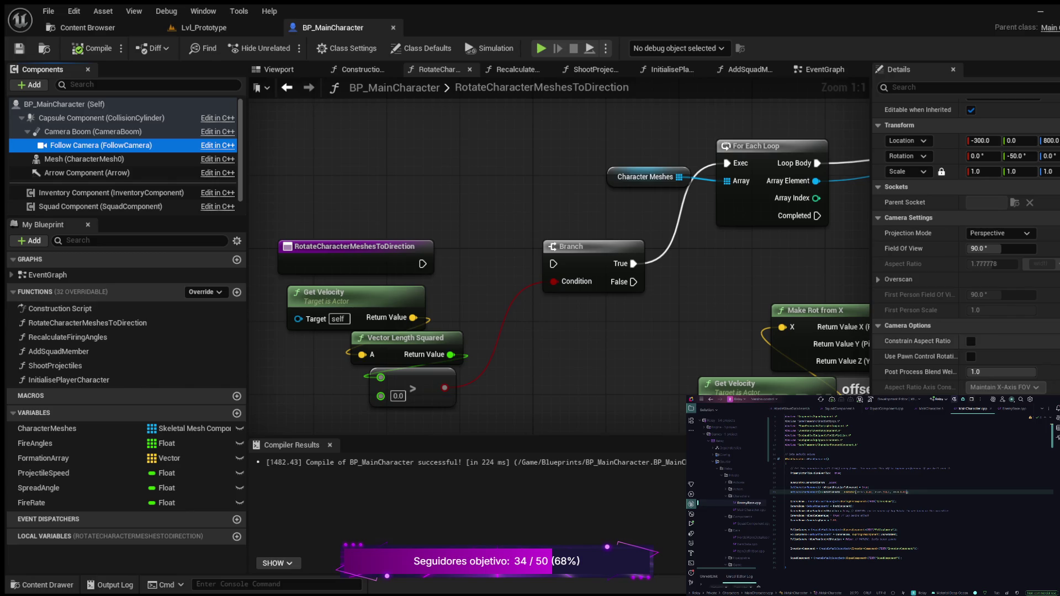
scroll(966, 247, up, 2)
scroll(966, 247, up, 1)
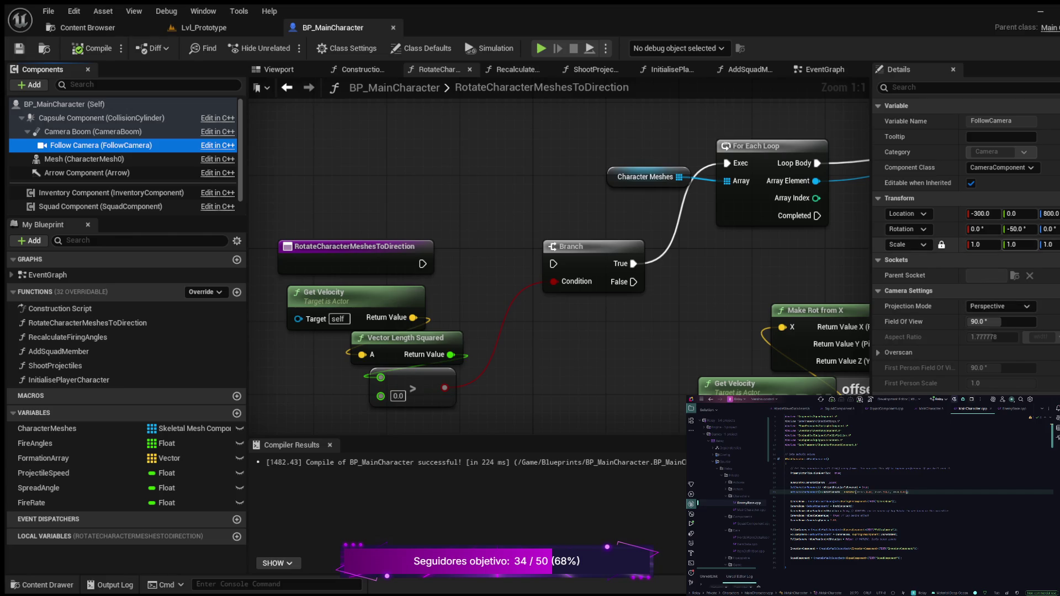
scroll(966, 249, down, 5)
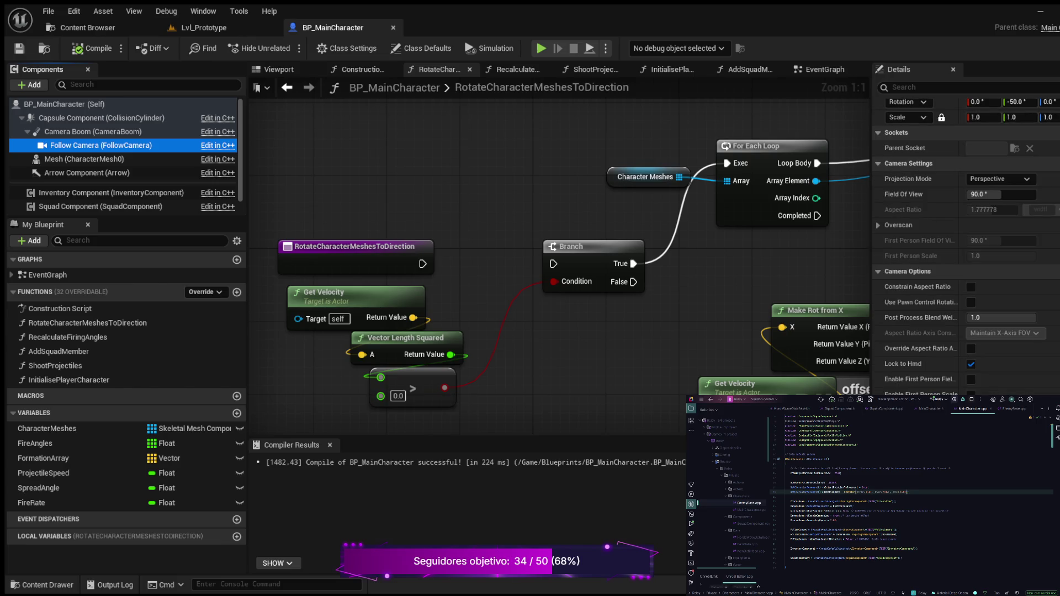
scroll(966, 248, down, 4)
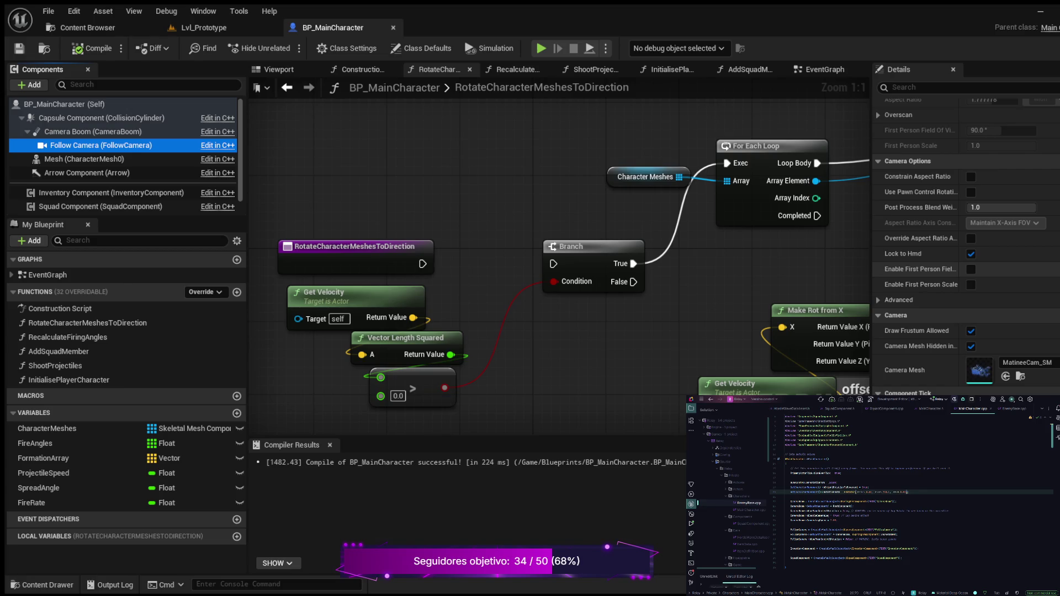
scroll(966, 248, up, 10)
- Tick the Follow Camera's Use Pawn Control Rotation, compile BP_MainCharacter, and go back to Lvl_Prototype
click(938, 88)
text(o)
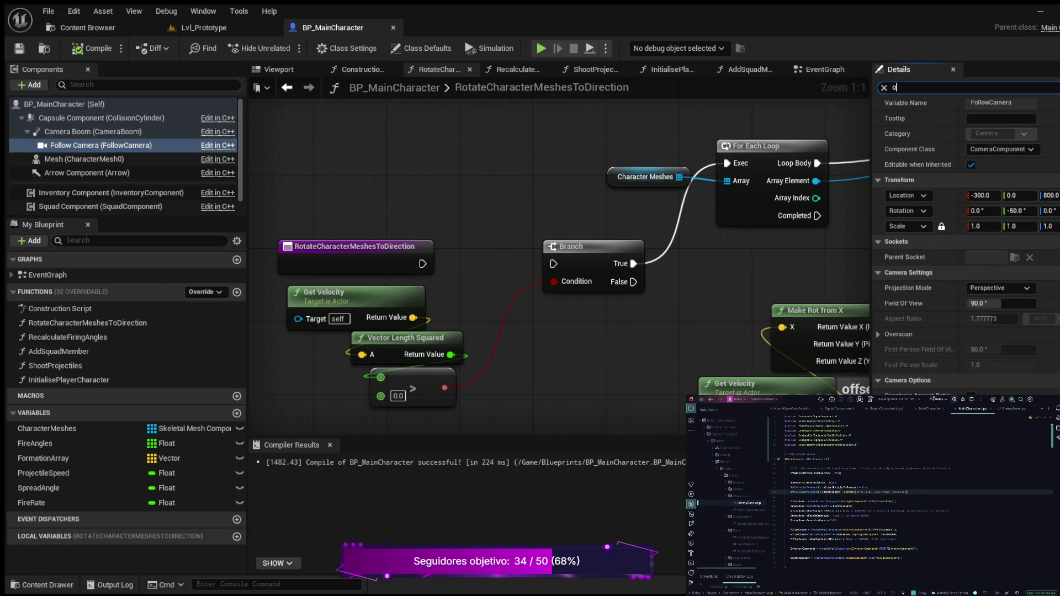
text(tfset)
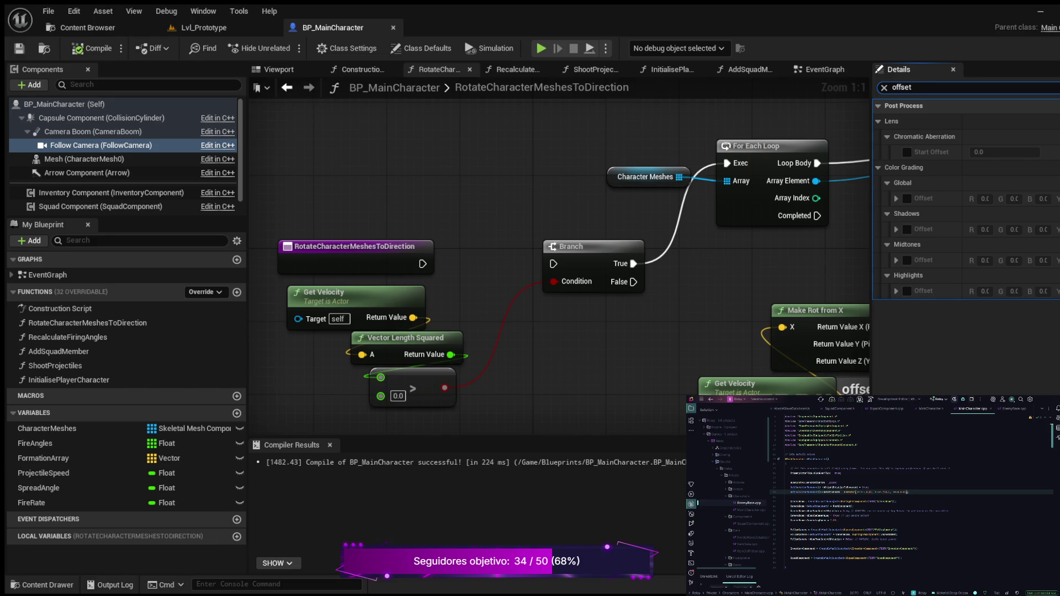
key(BackSpace)
key(BackSpace)
key(BackSpace)
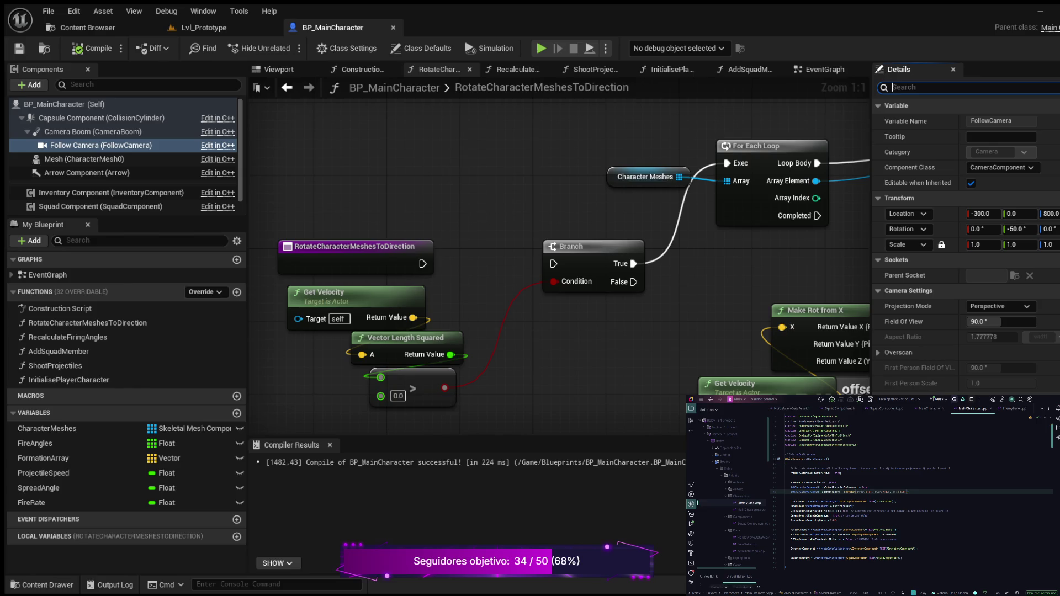
text(use pawn)
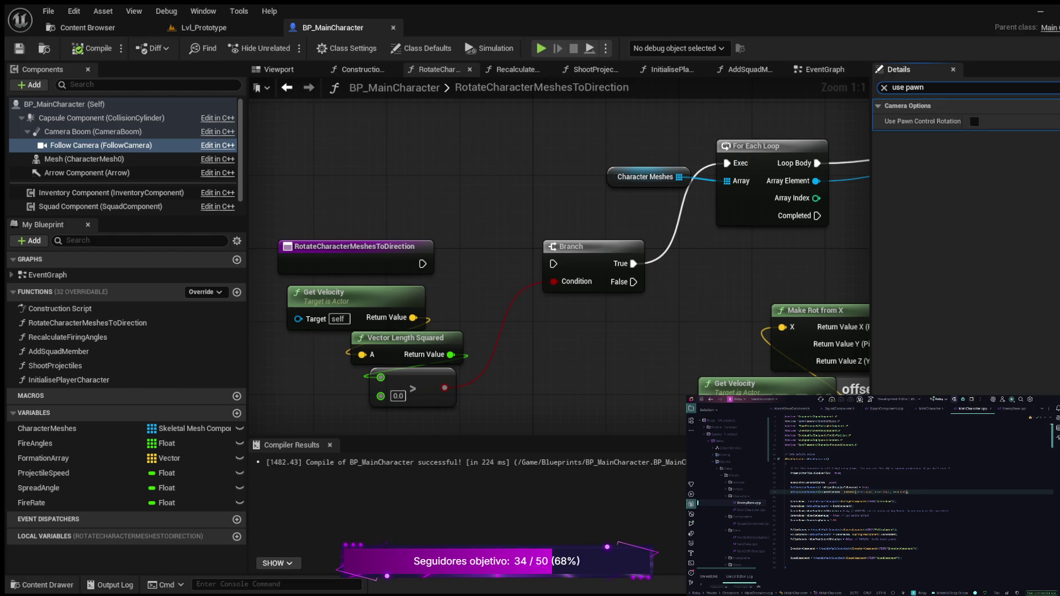
click(974, 122)
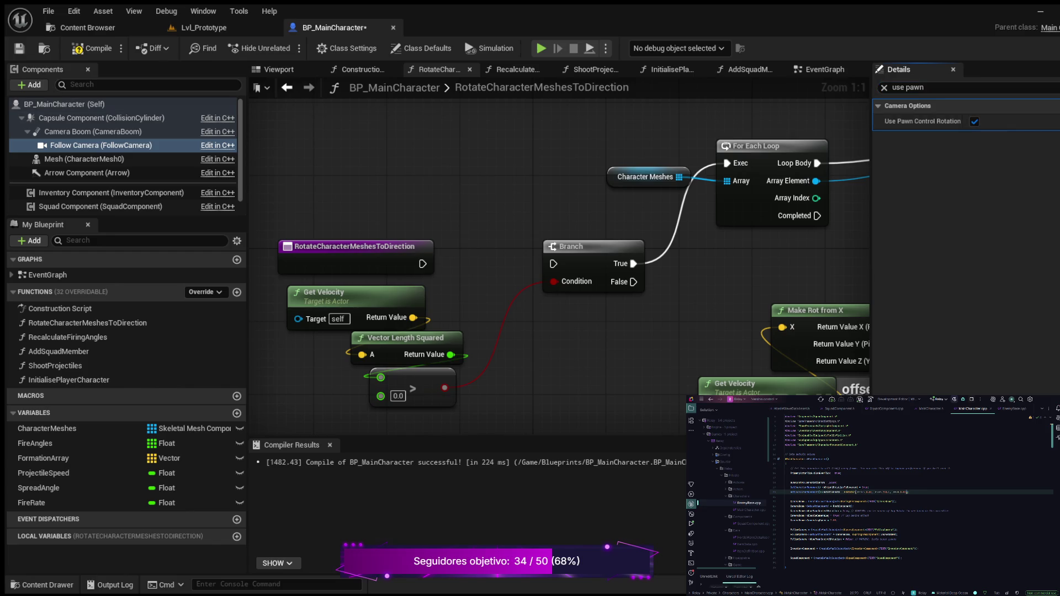
click(91, 48)
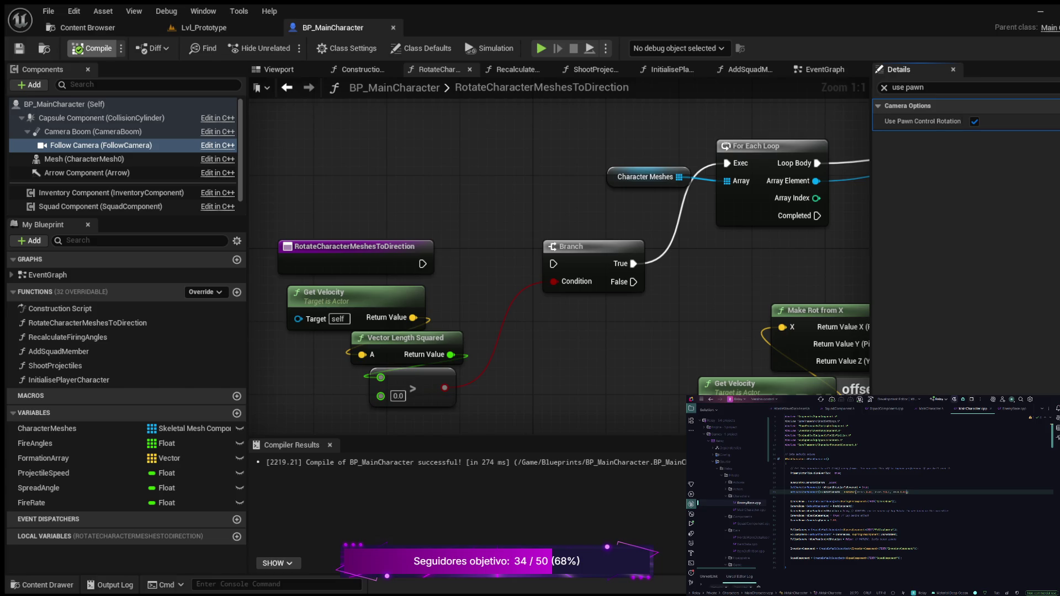
click(203, 27)
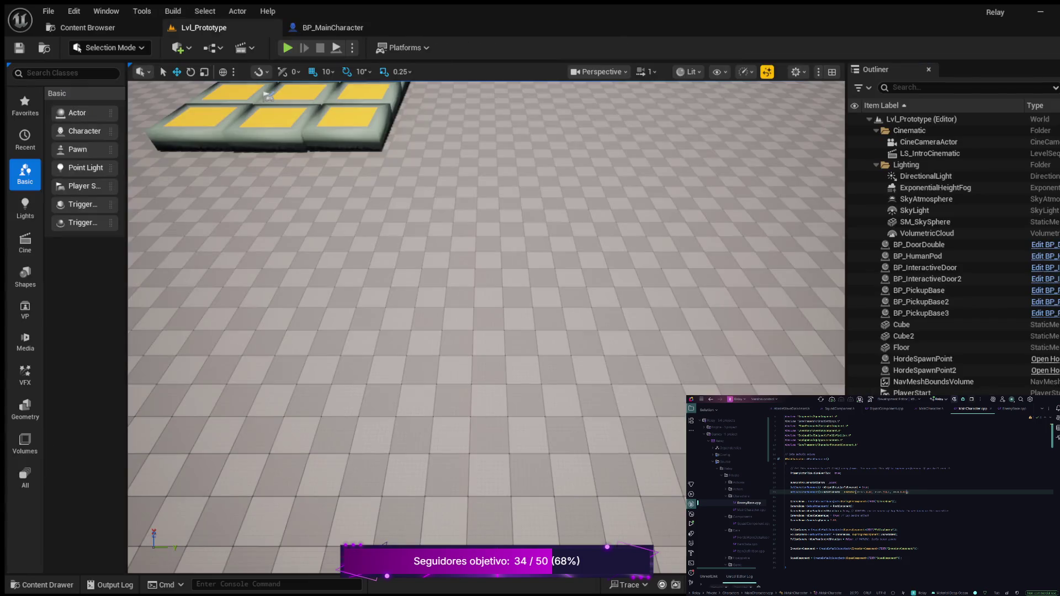
- Play Lvl_Prototype, walking with S, W, A and S while watching MovementValue prints, then stop
click(288, 48)
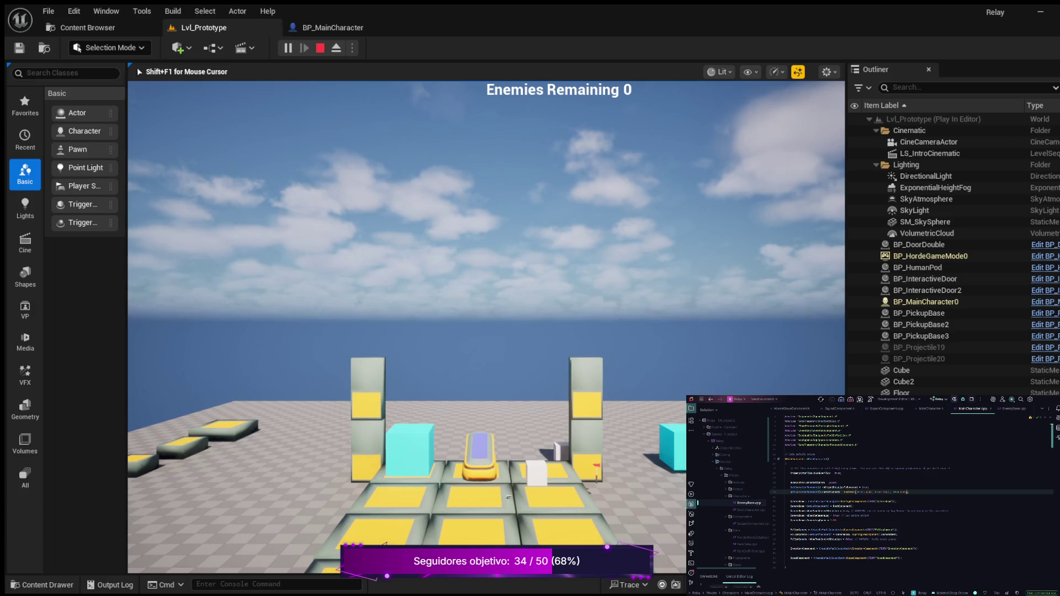
key(s)
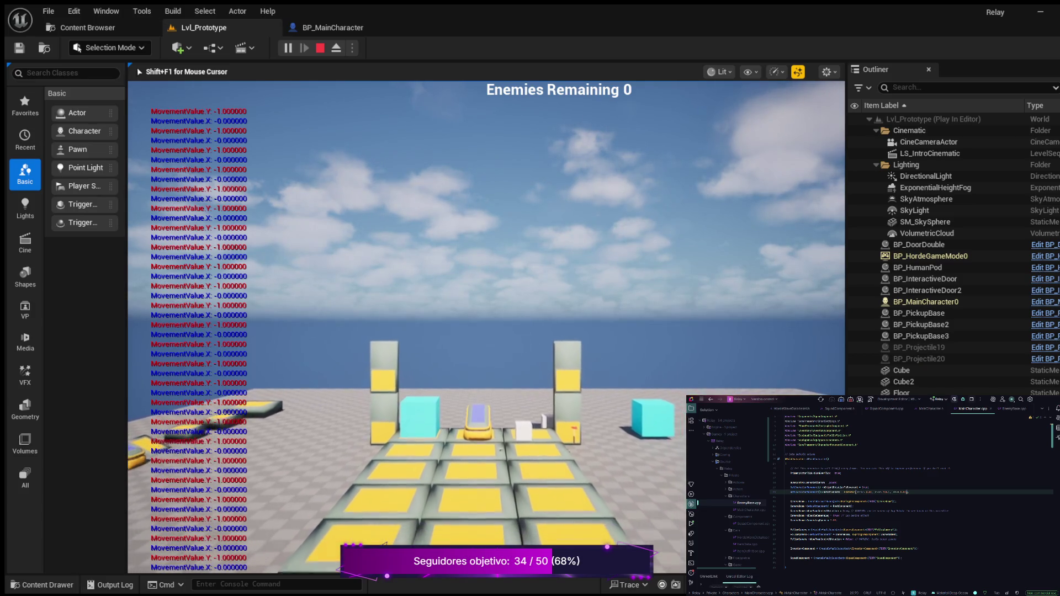
key(w)
key(a)
key(s)
key(s)
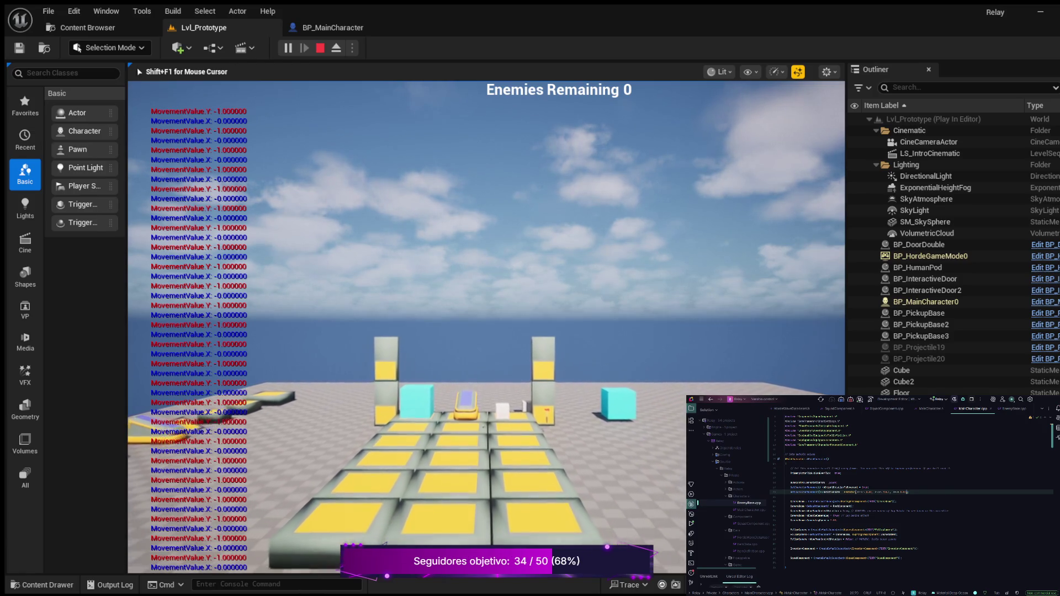
key(Escape)
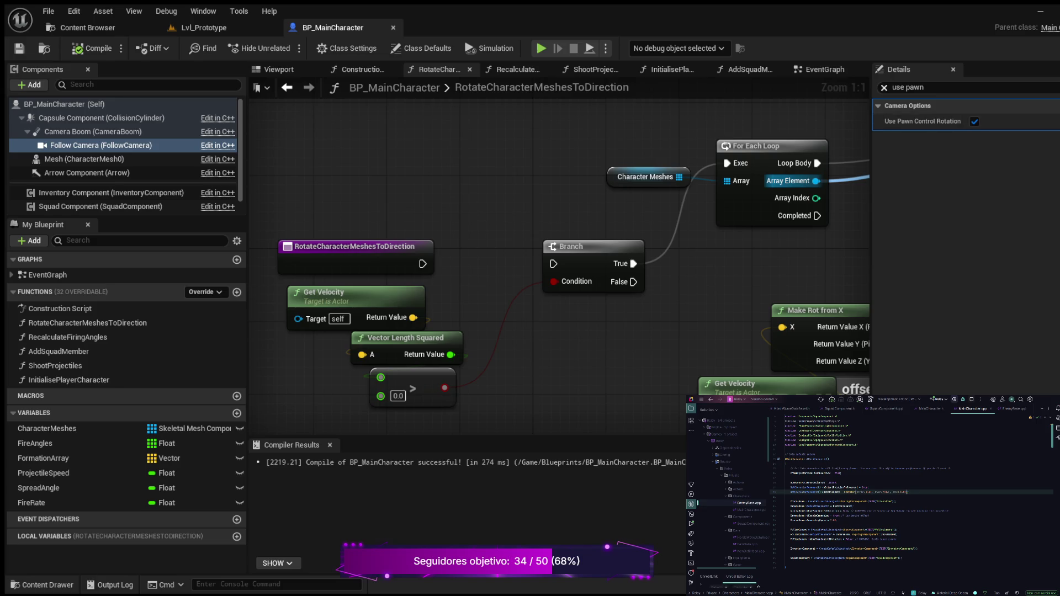
- Untick the Follow Camera's Use Pawn Control Rotation, recompile, and select Camera Boom
click(884, 87)
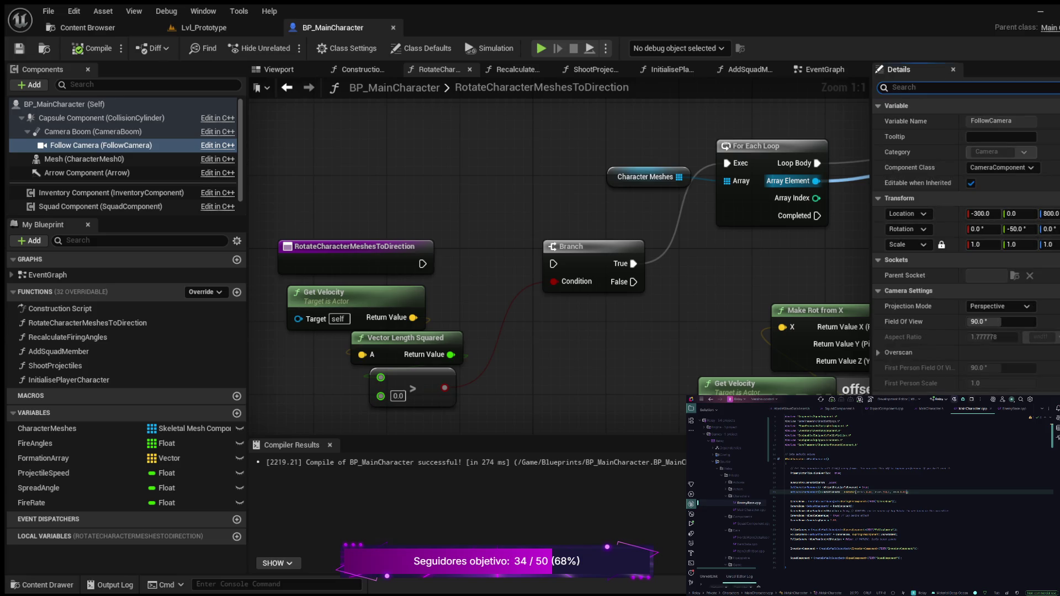
text(inherit)
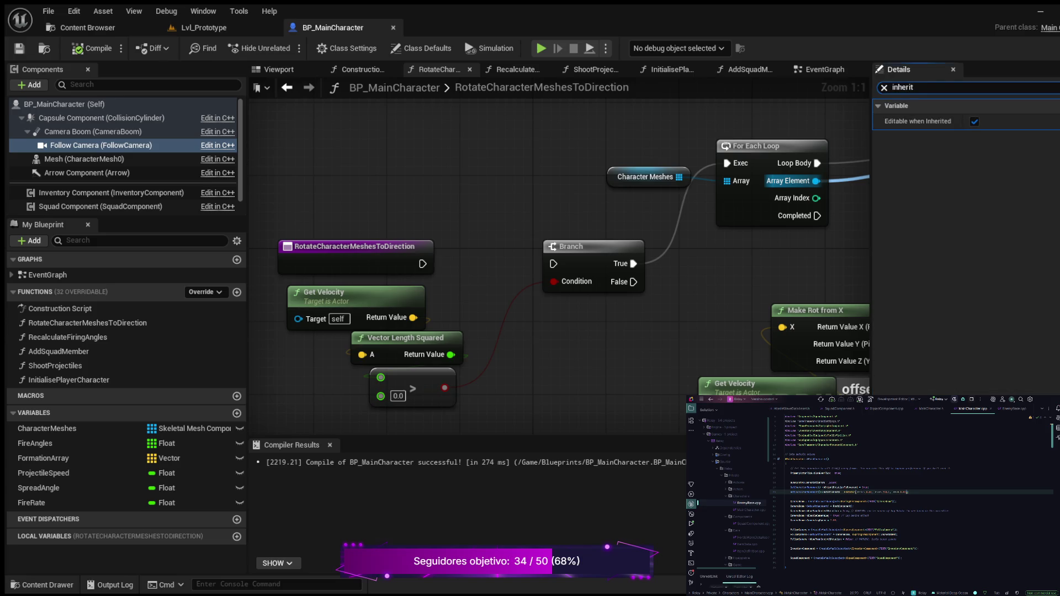
key(BackSpace)
key(BackSpace)
key(BackSpace)
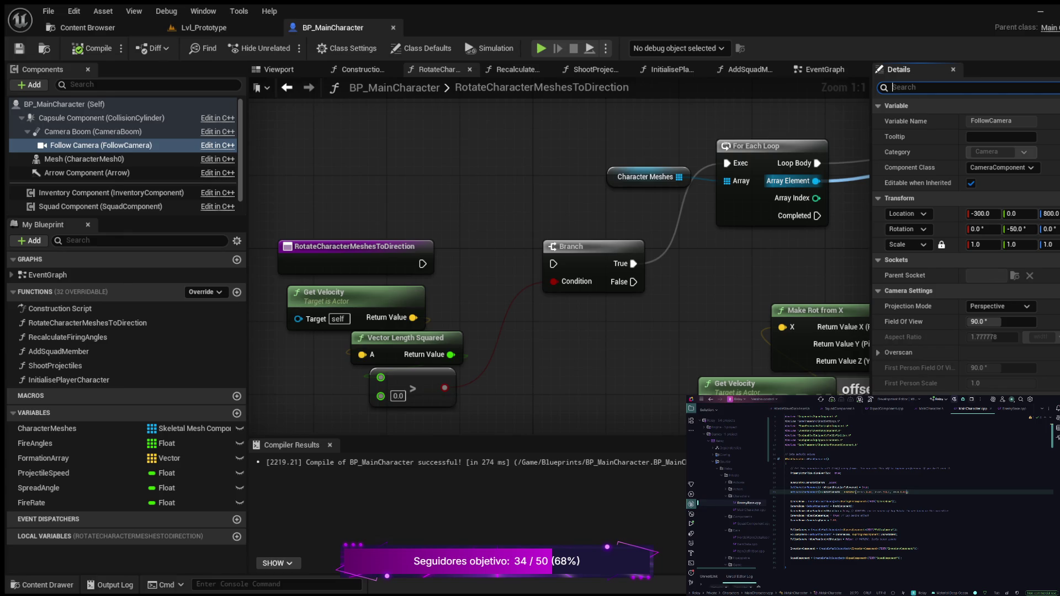
text(Use)
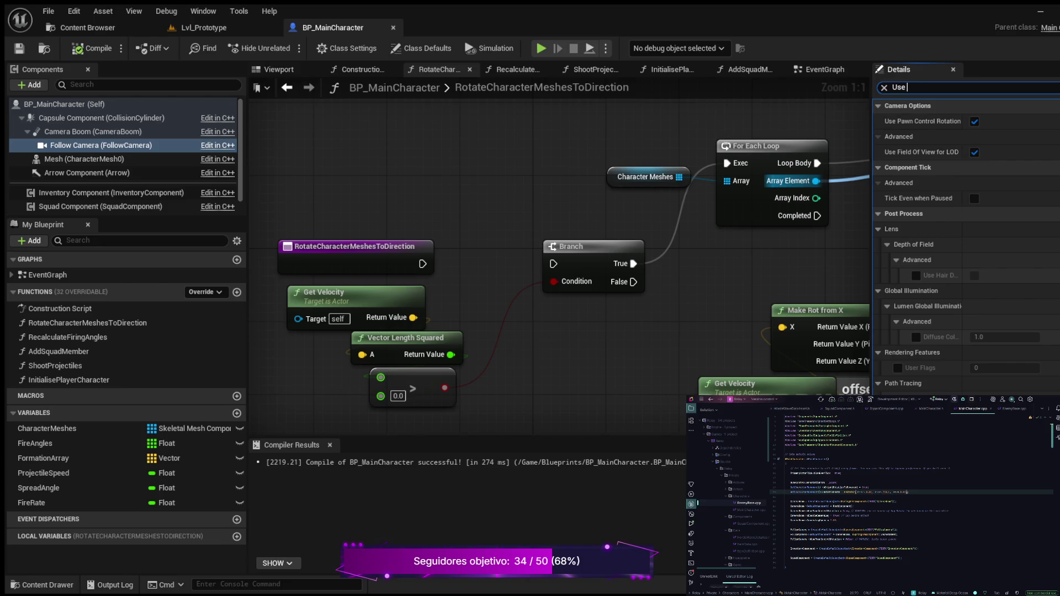
click(974, 121)
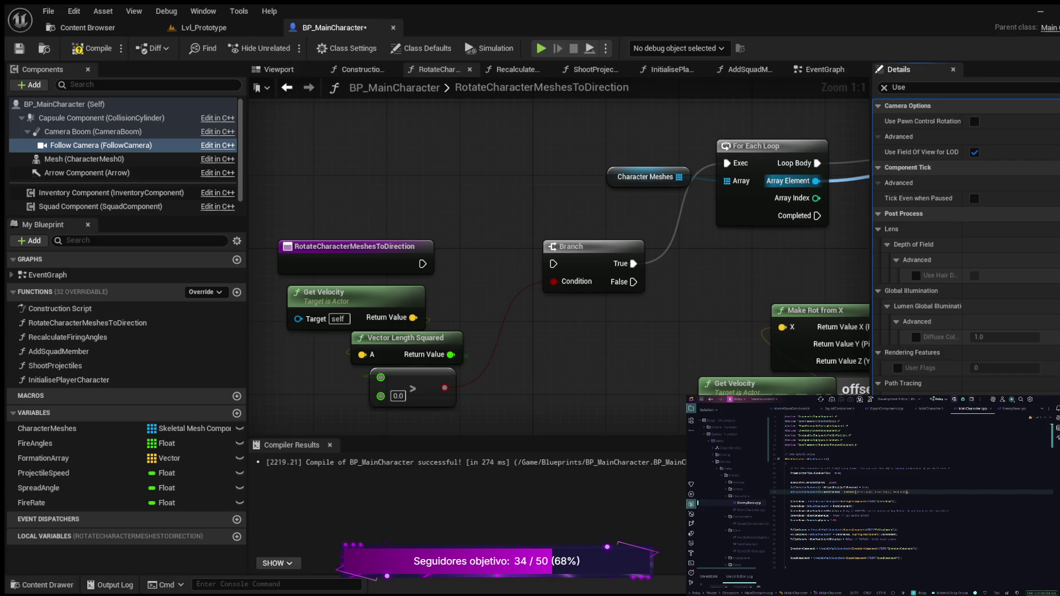
click(92, 49)
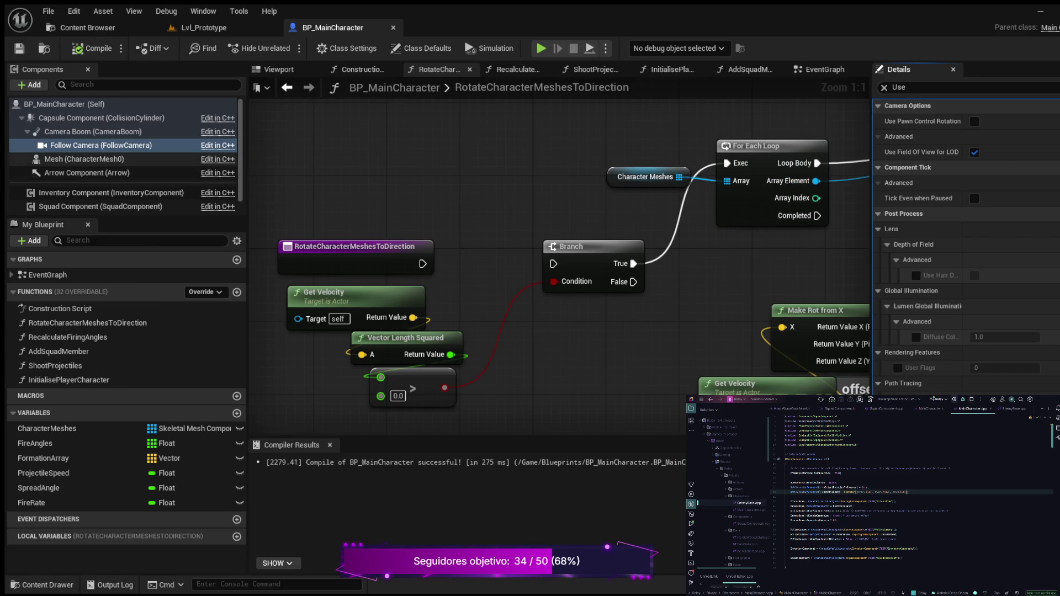
click(92, 131)
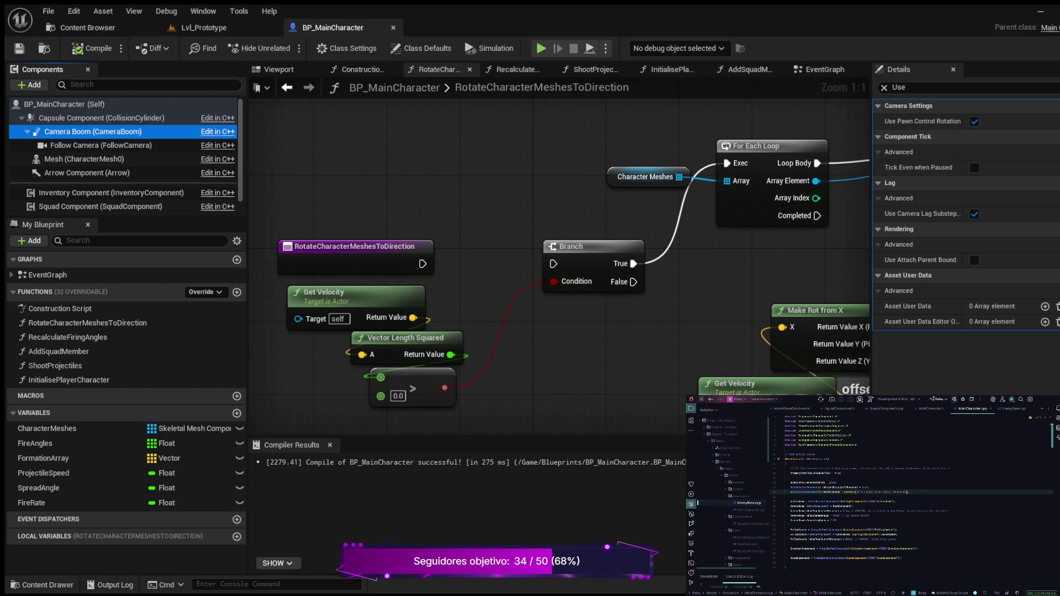
click(938, 87)
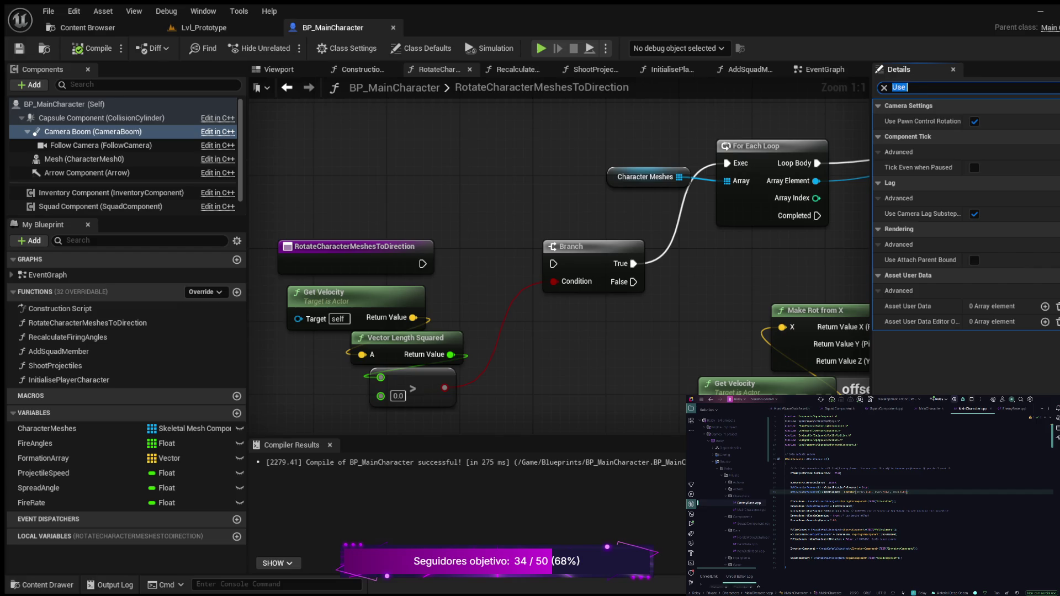
key(BackSpace)
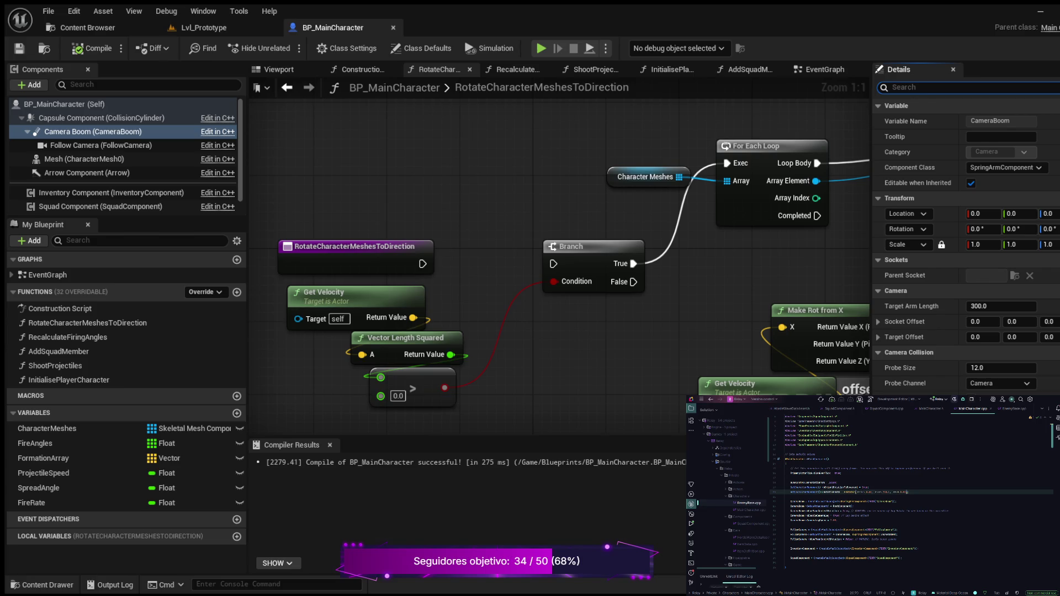
text(inherit)
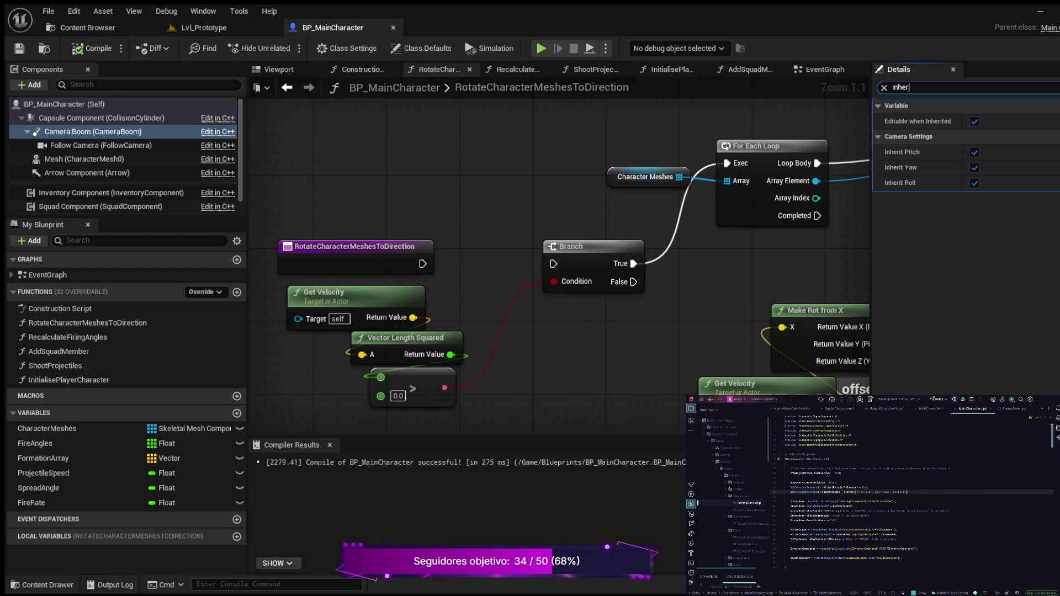
key(BackSpace)
key(BackSpace)
text(socket)
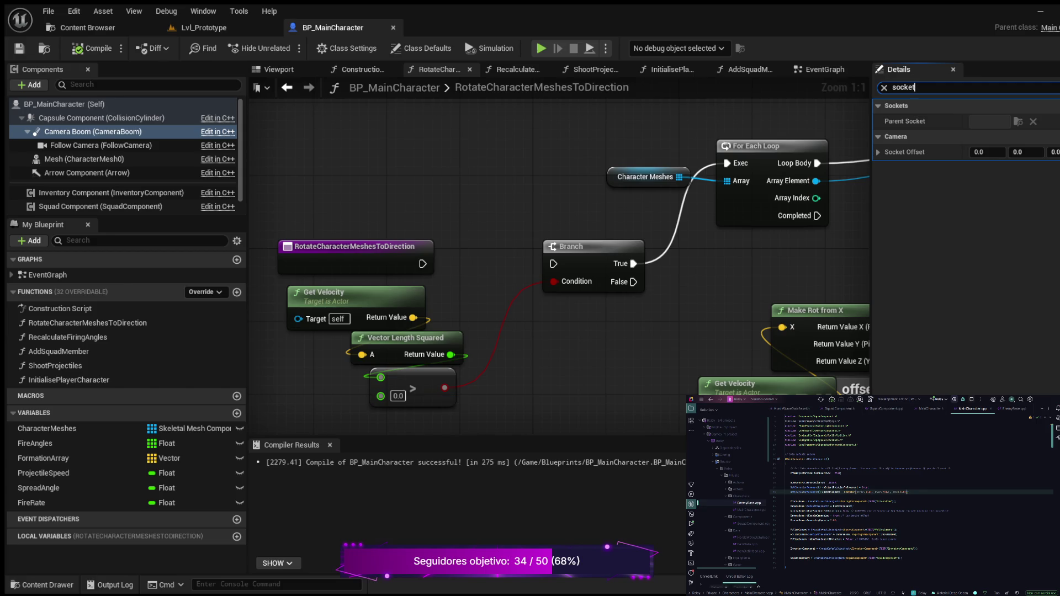
- Set the Camera Boom's Transform location Z to 50
key(BackSpace)
key(BackSpace)
text(Transo)
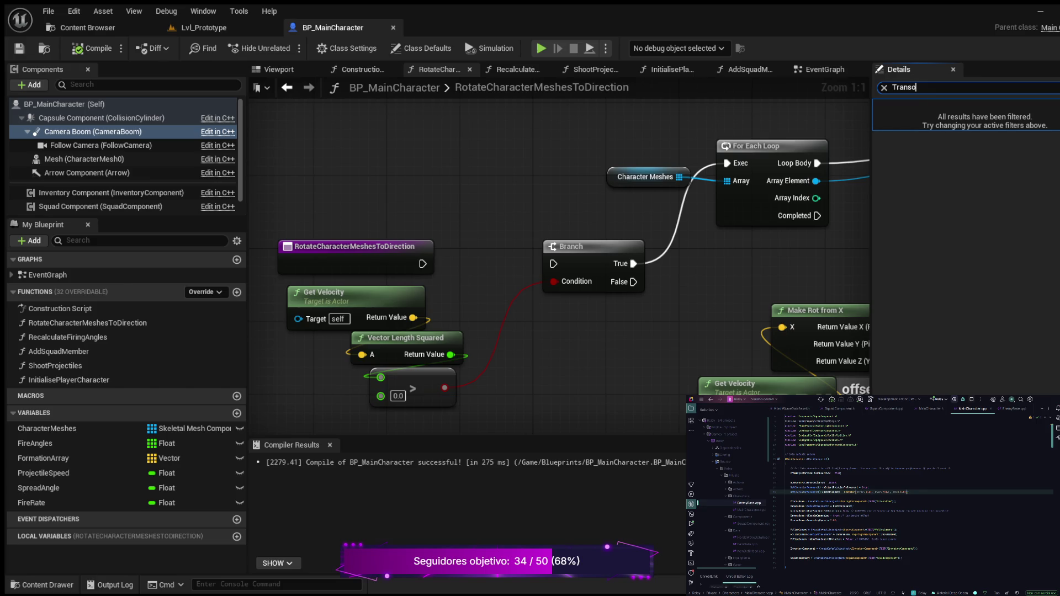
key(BackSpace)
text(form)
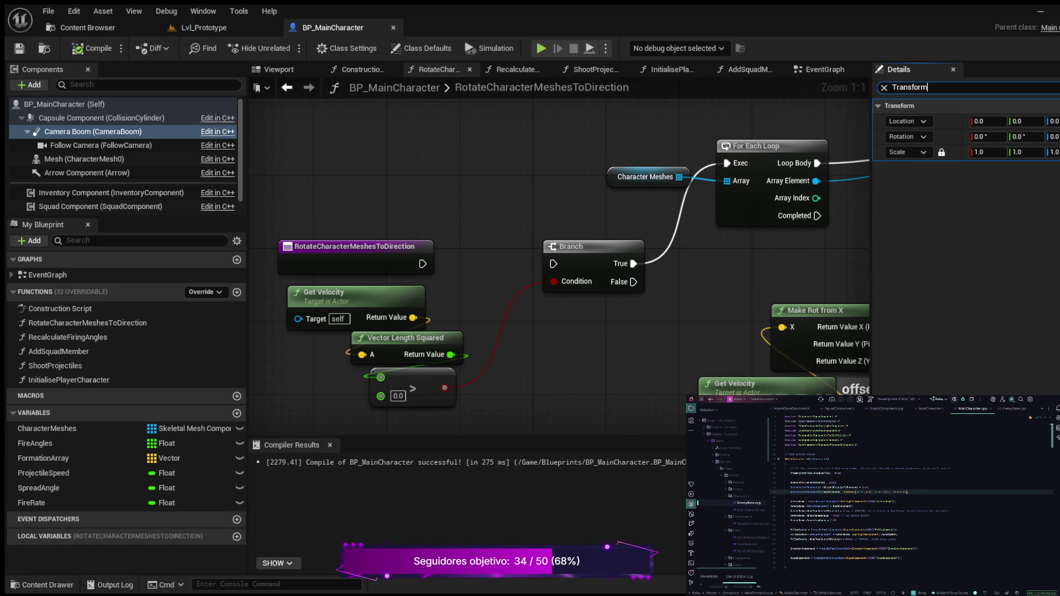
click(1053, 121)
text(50)
key(Return)
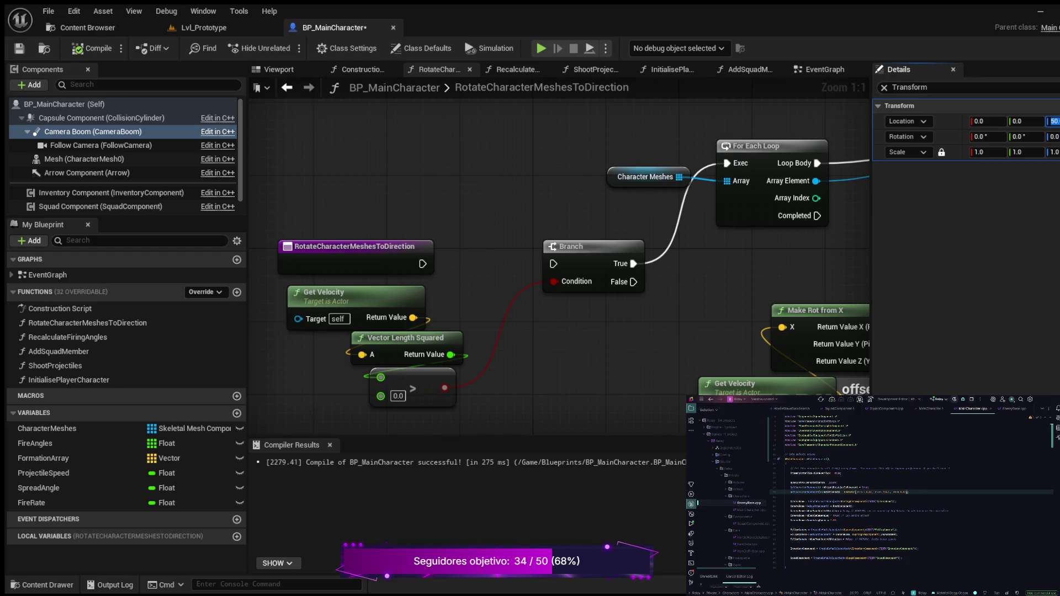
- Set the Camera Boom's Socket Offset Z to 30 and save the blueprint
click(883, 88)
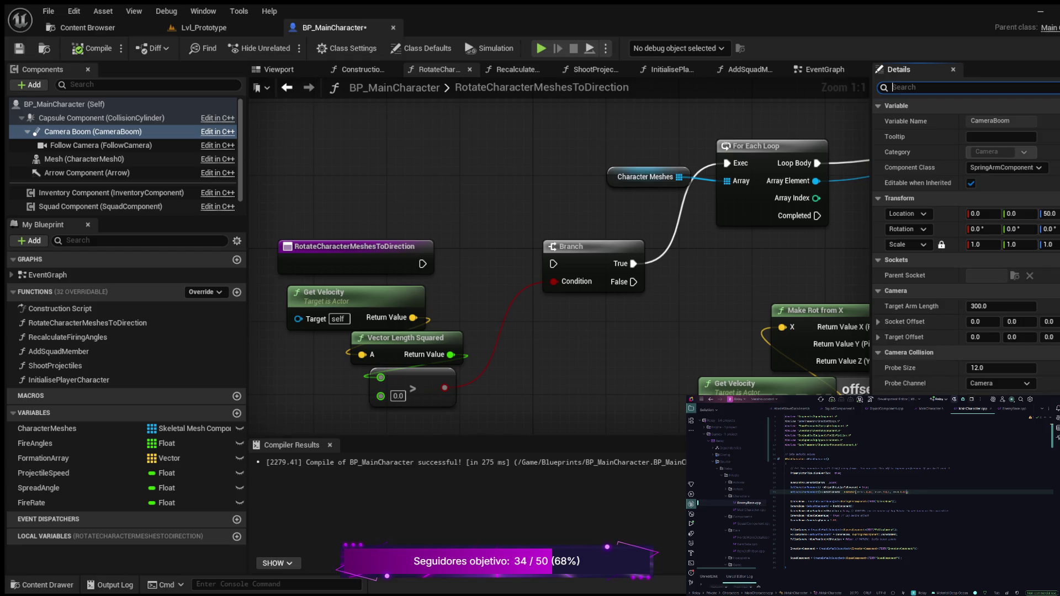
text(socket o)
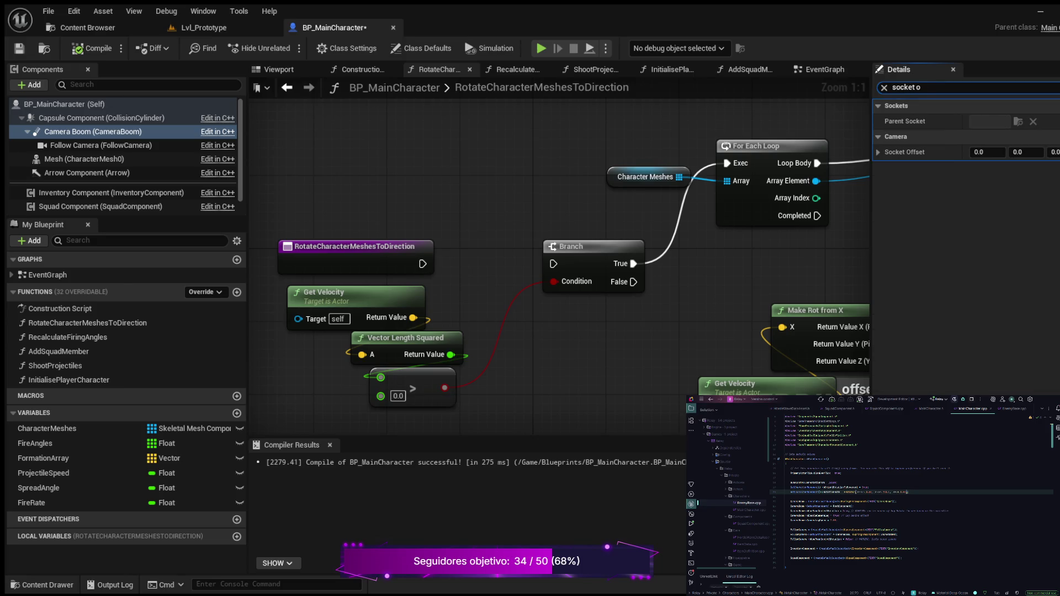
click(1053, 152)
text(30)
key(Return)
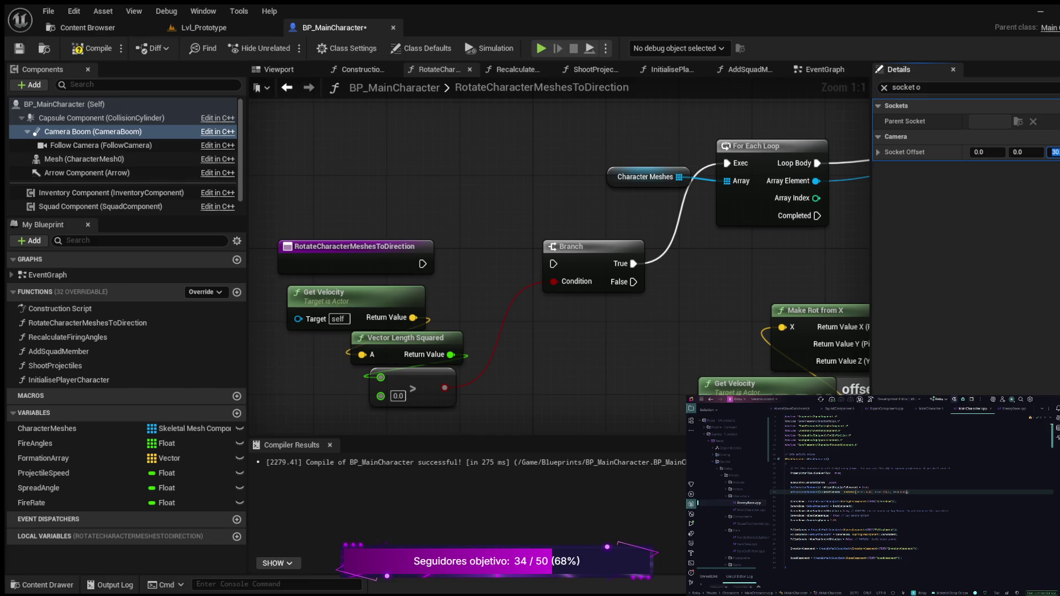
key(ctrl+s)
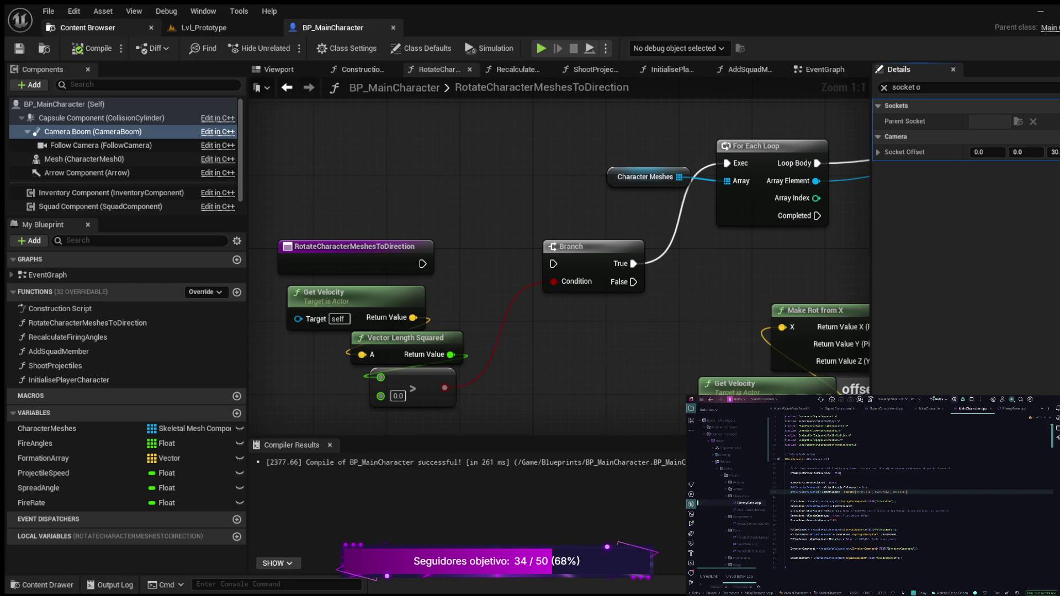
- Play-test Lvl_Prototype running with W and A, then stop and return to BP_MainCharacter's follow camera
click(88, 28)
click(203, 28)
click(287, 47)
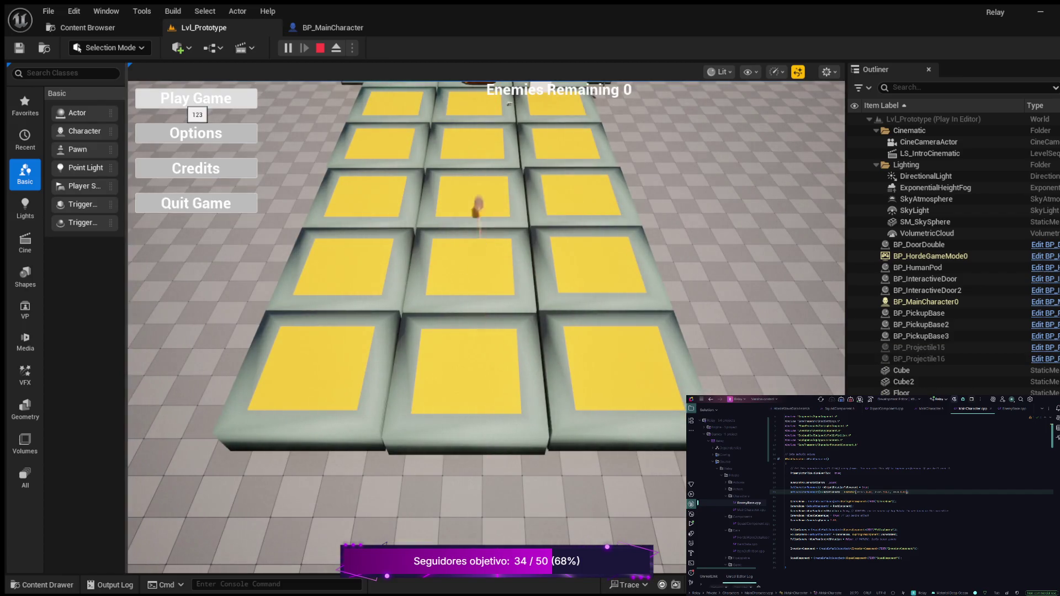
click(198, 100)
key(w)
key(a)
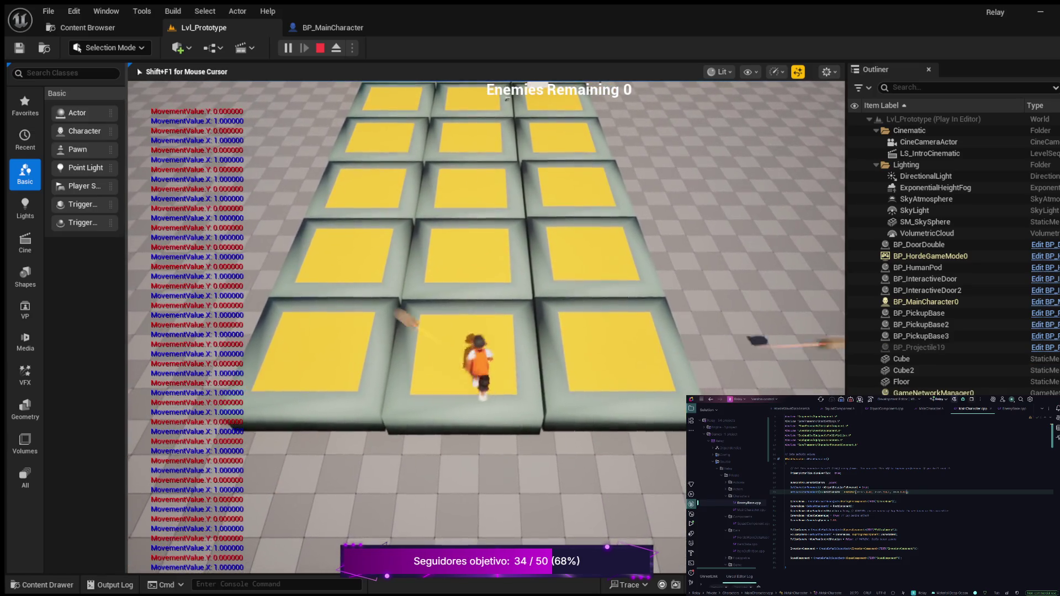
key(w)
key(Escape)
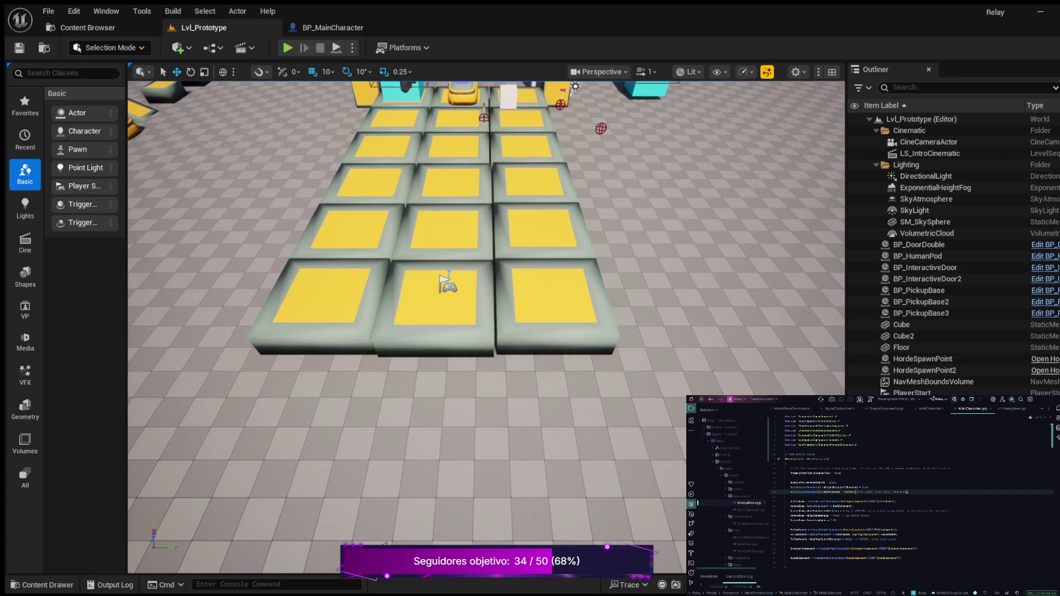
click(333, 28)
click(101, 145)
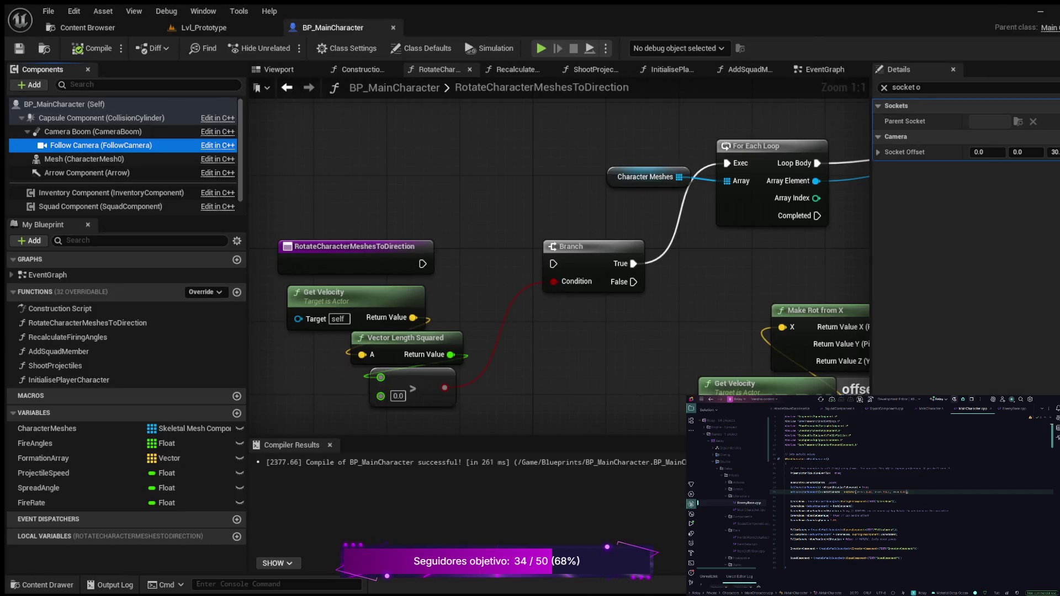
- Filter the Follow Camera's Details for control and rotation settings, confirming -50° pitch and pawn control rotation off
click(884, 88)
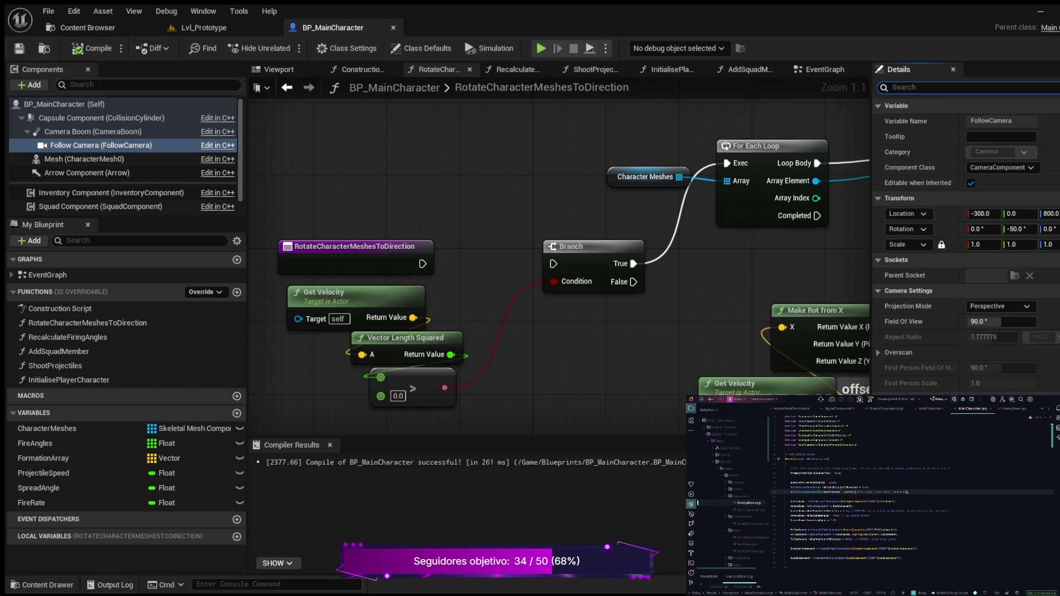
text(use)
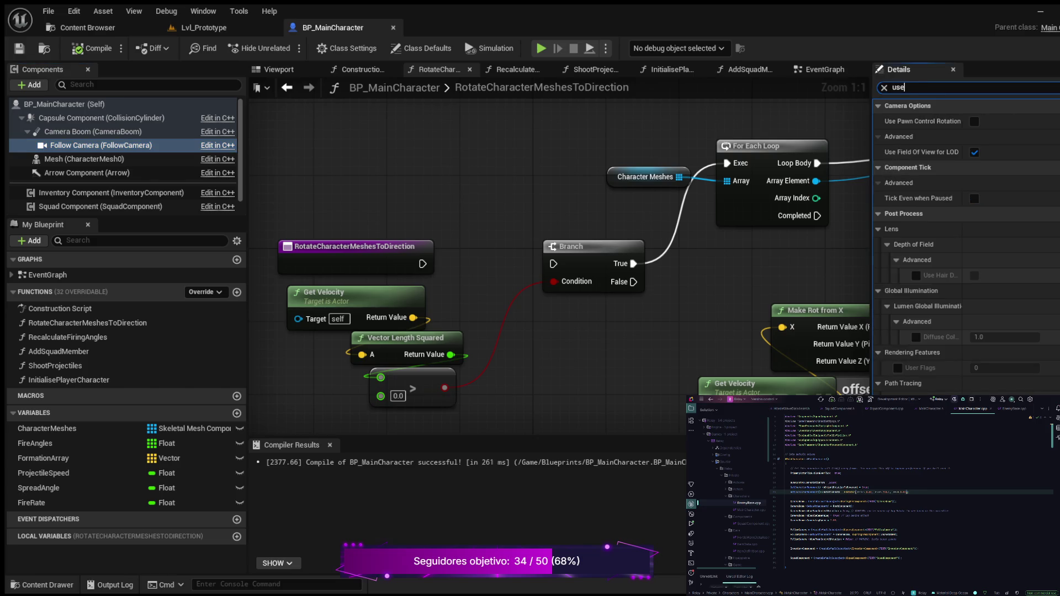
text( de)
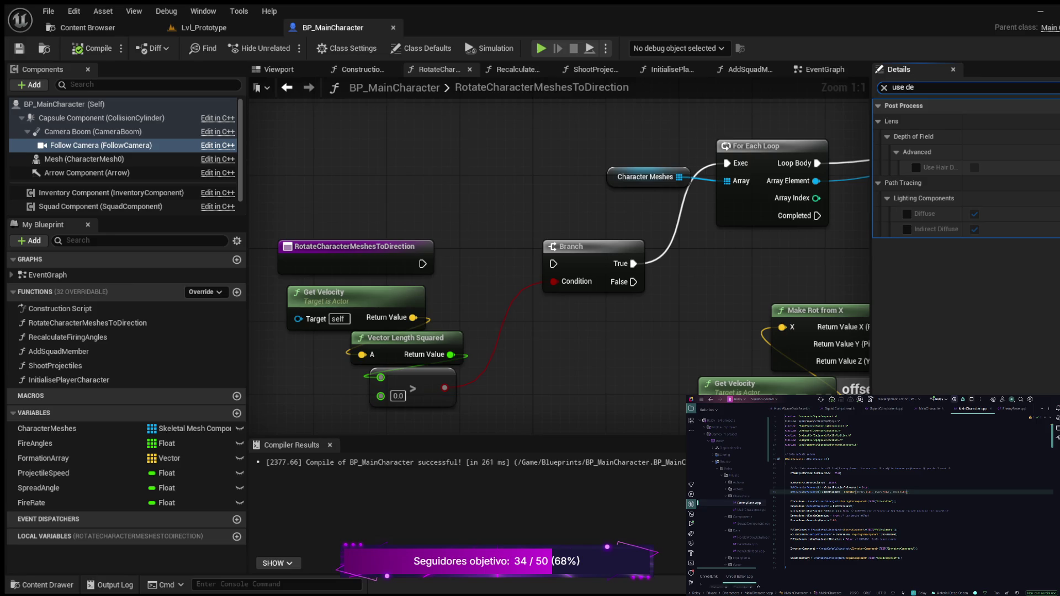
key(BackSpace)
key(BackSpace)
text(contr)
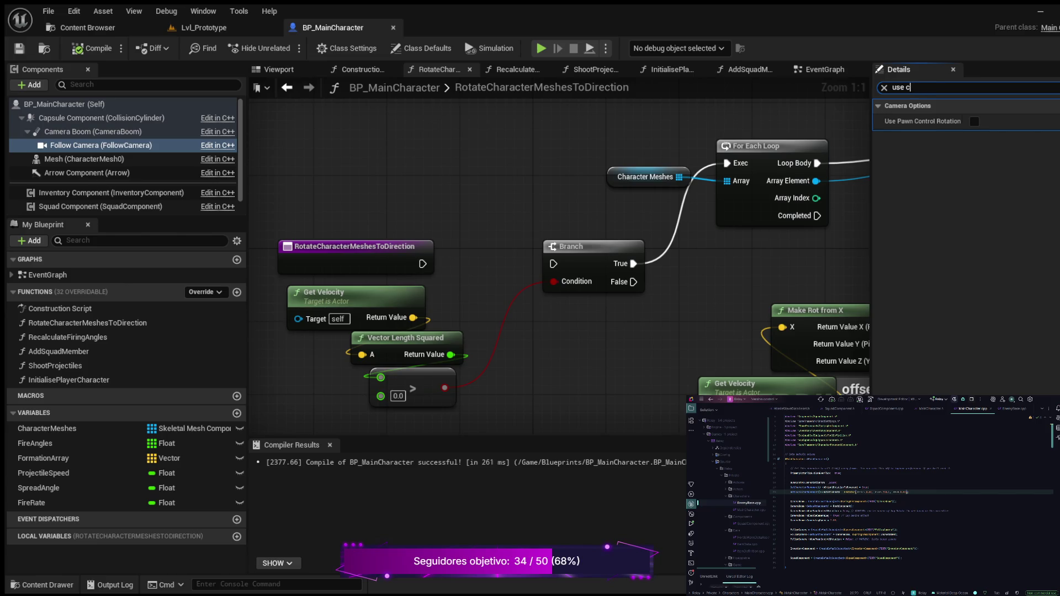
key(BackSpace)
key(BackSpace)
text(rotatio)
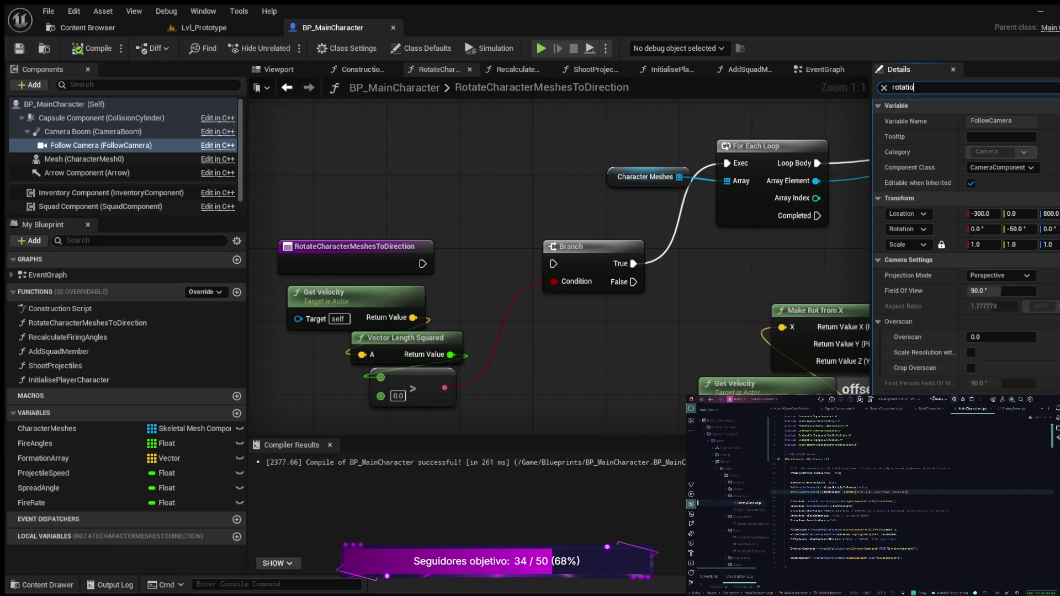
text(n)
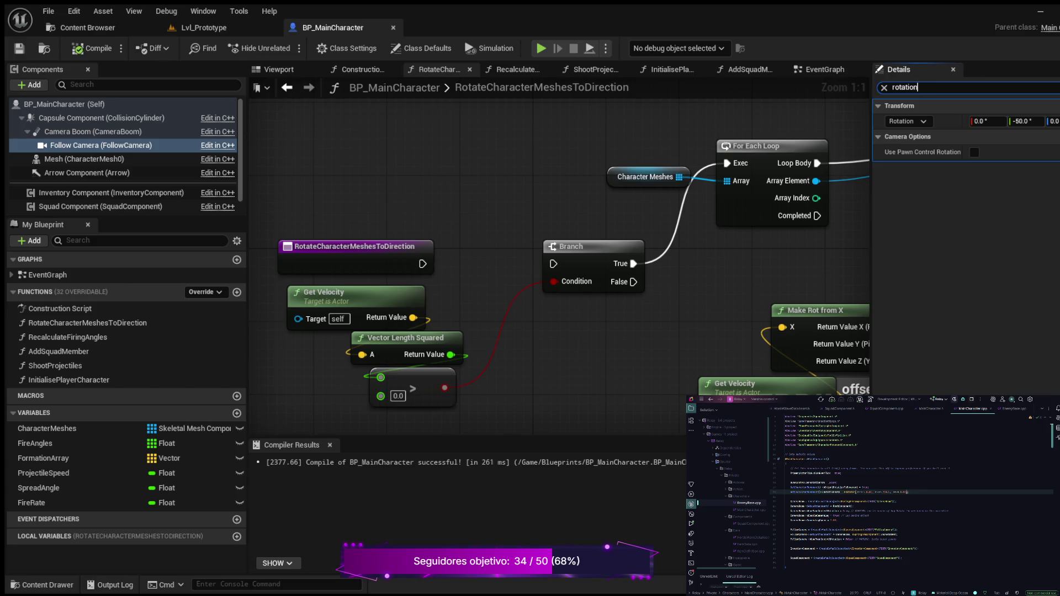
scroll(125, 154, down, 1)
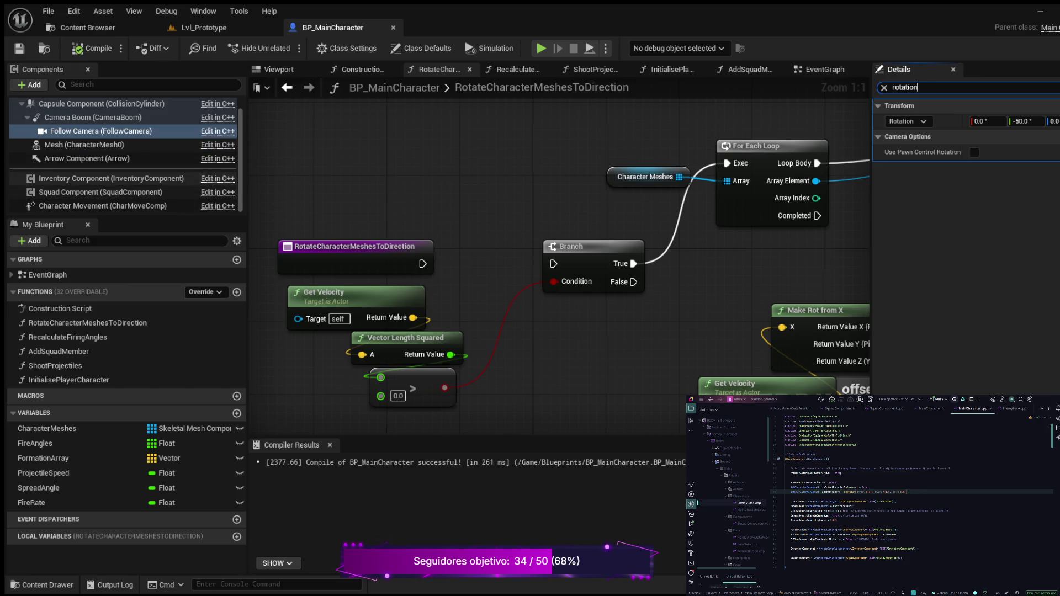
- Enable Use Controller Desired Rotation on the Character Movement component
click(103, 206)
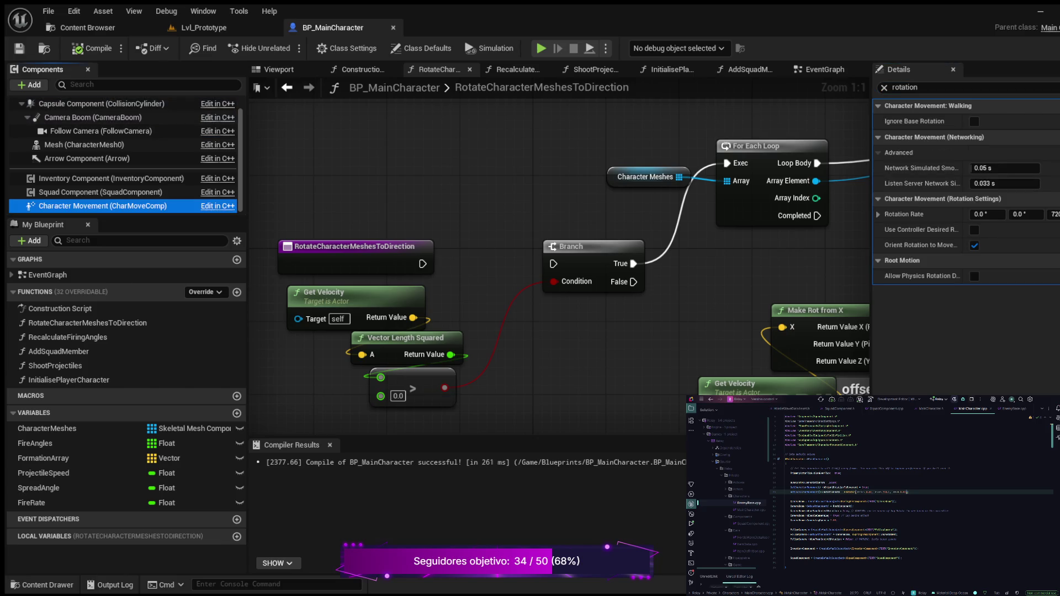
click(916, 87)
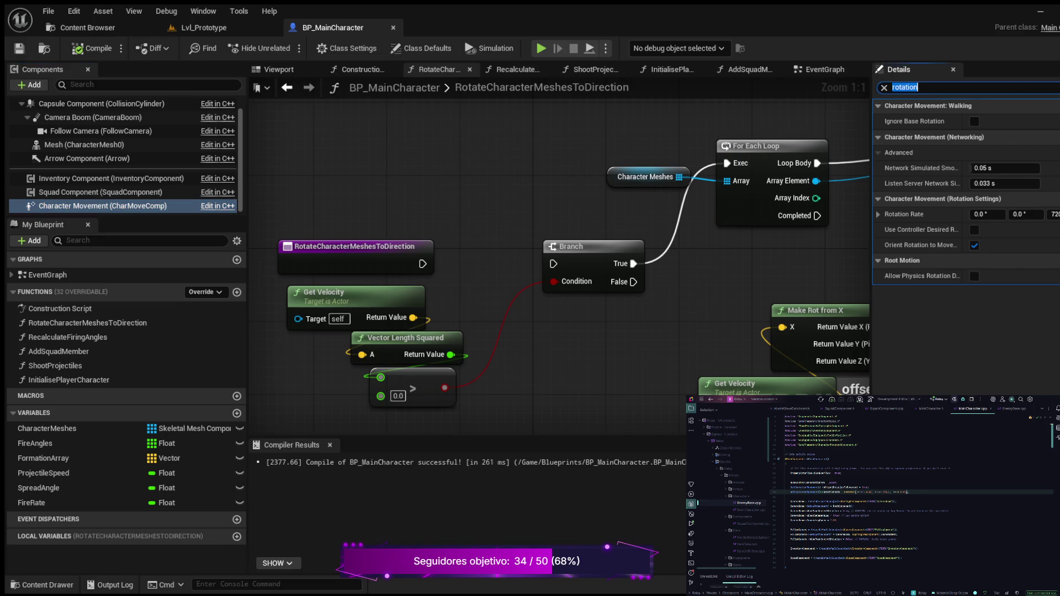
text(use contro)
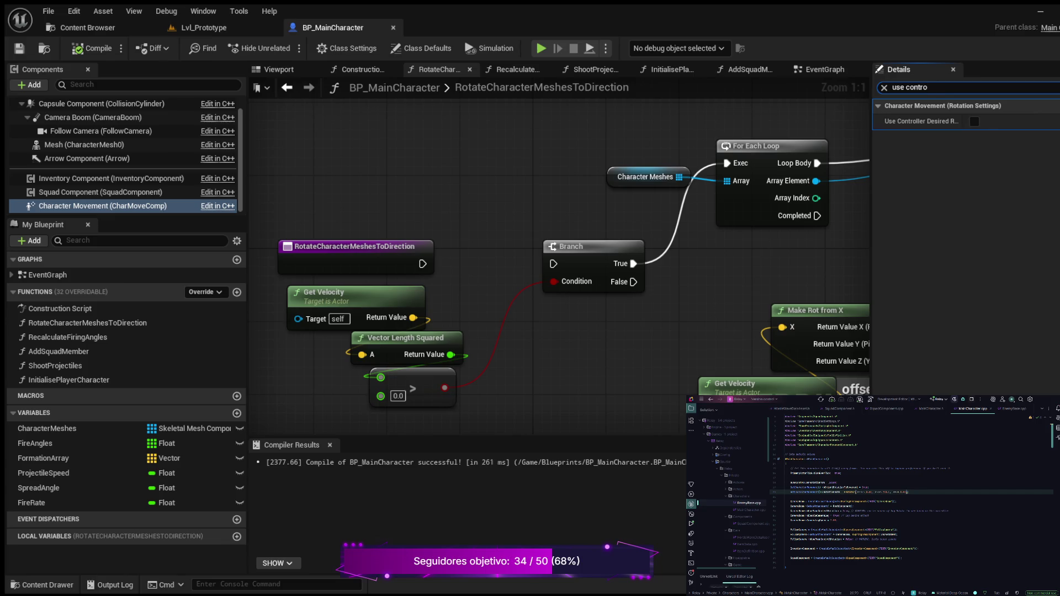
click(974, 121)
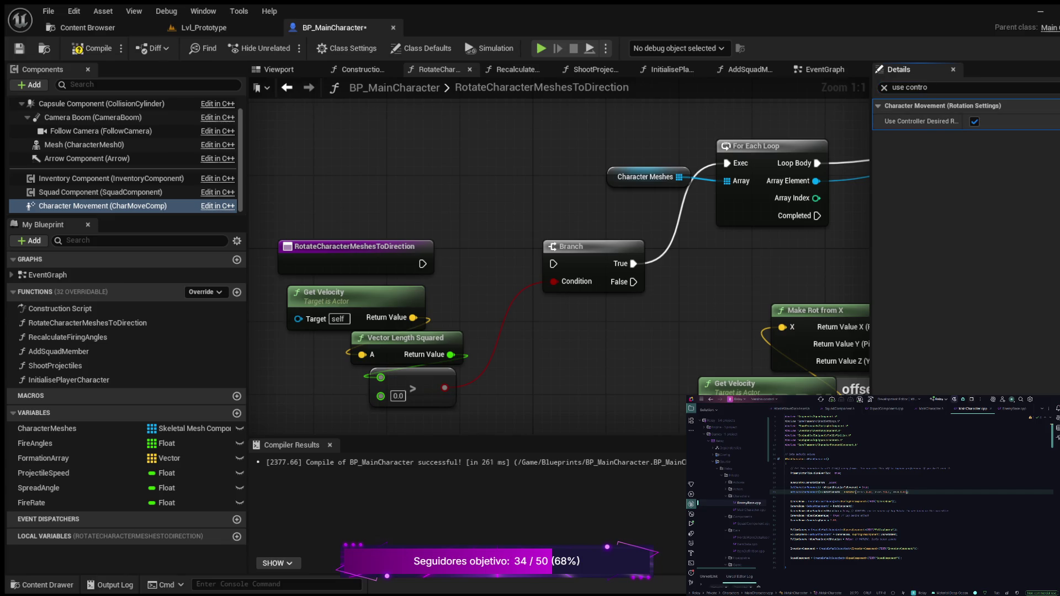
- Enable Ignore Base Rotation on Character Movement, then return to Lvl_Prototype
click(938, 87)
key(End)
key(BackSpace)
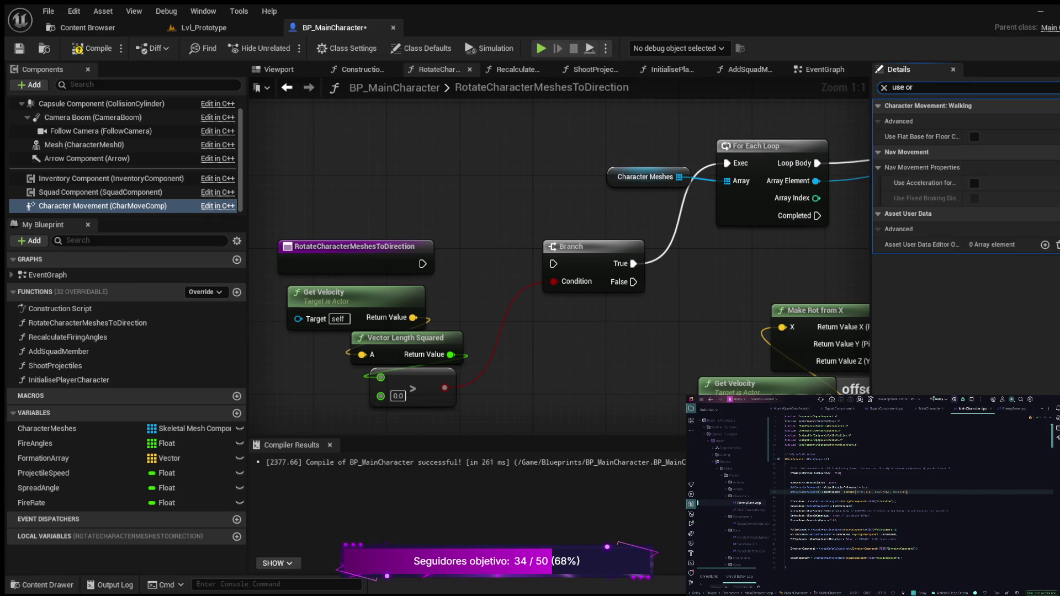
key(BackSpace)
key(BackSpace)
key(BackSpace)
text(orient)
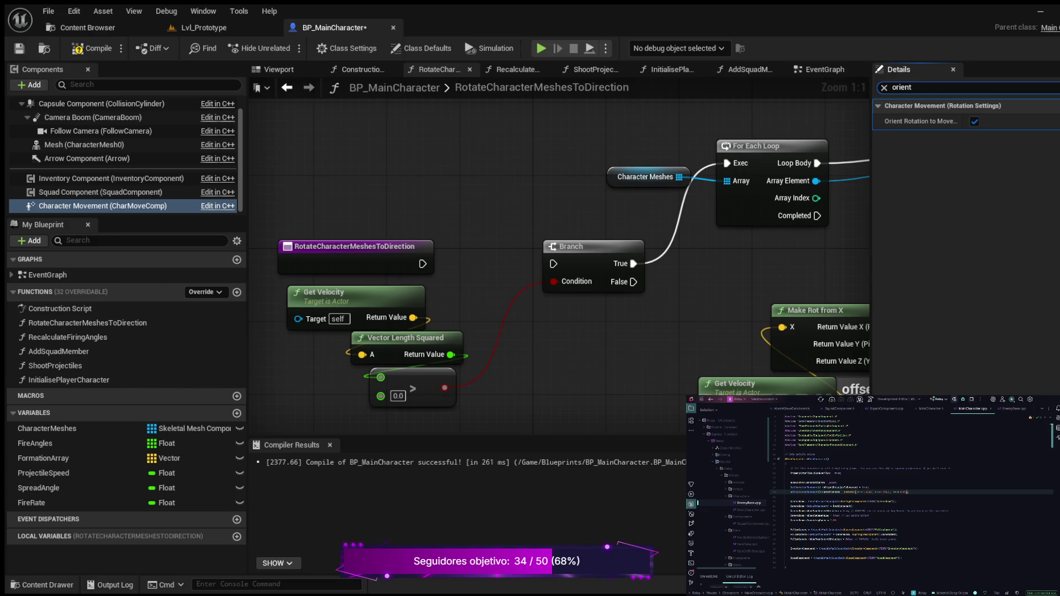
key(BackSpace)
key(BackSpace)
key(BackSpace)
key(BackSpace)
key(BackSpace)
text(ignore)
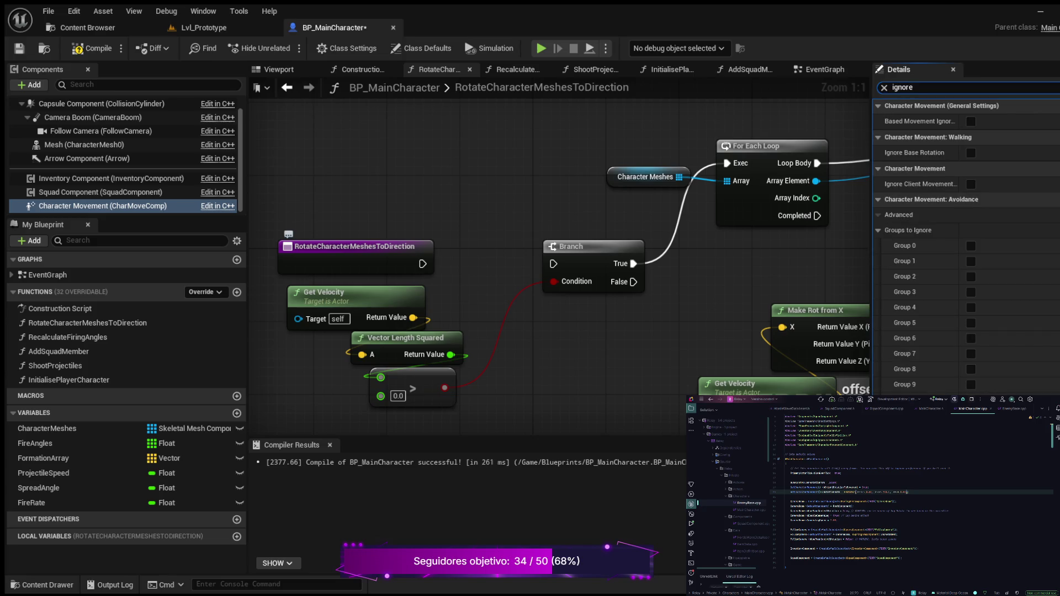
text( base)
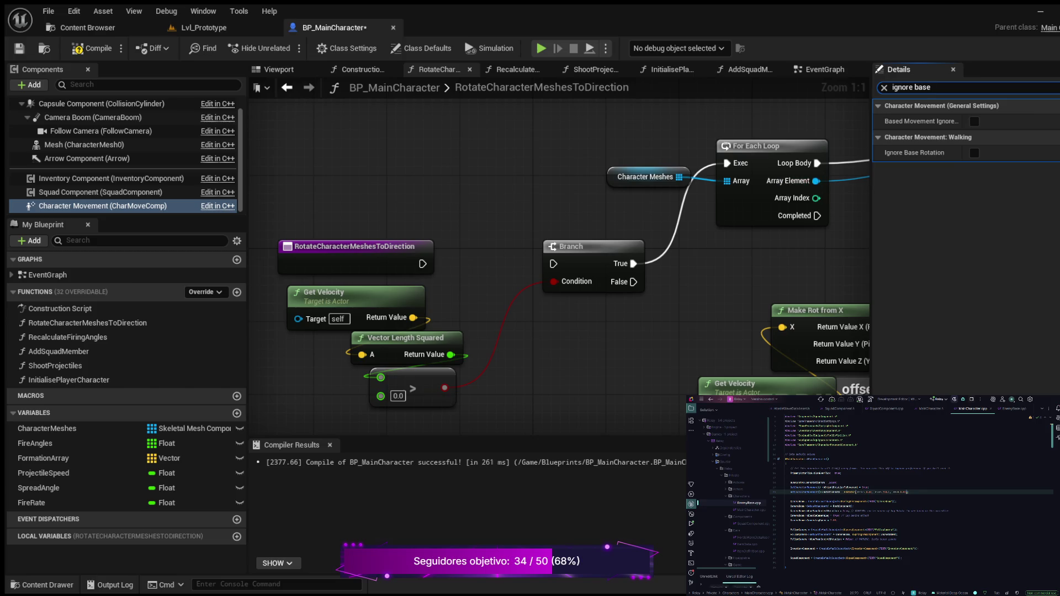
click(974, 153)
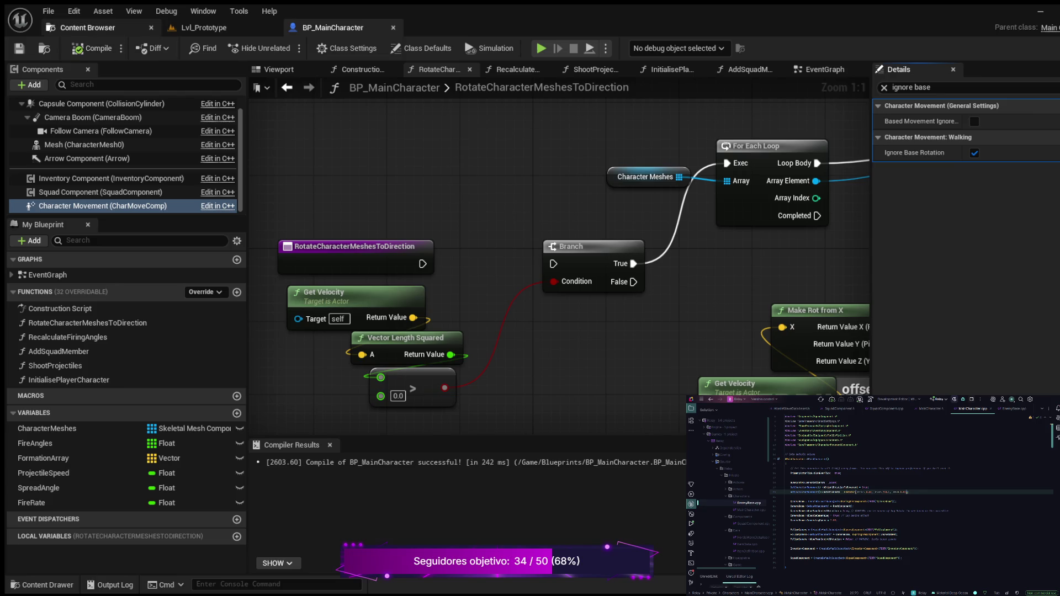
click(89, 28)
click(203, 27)
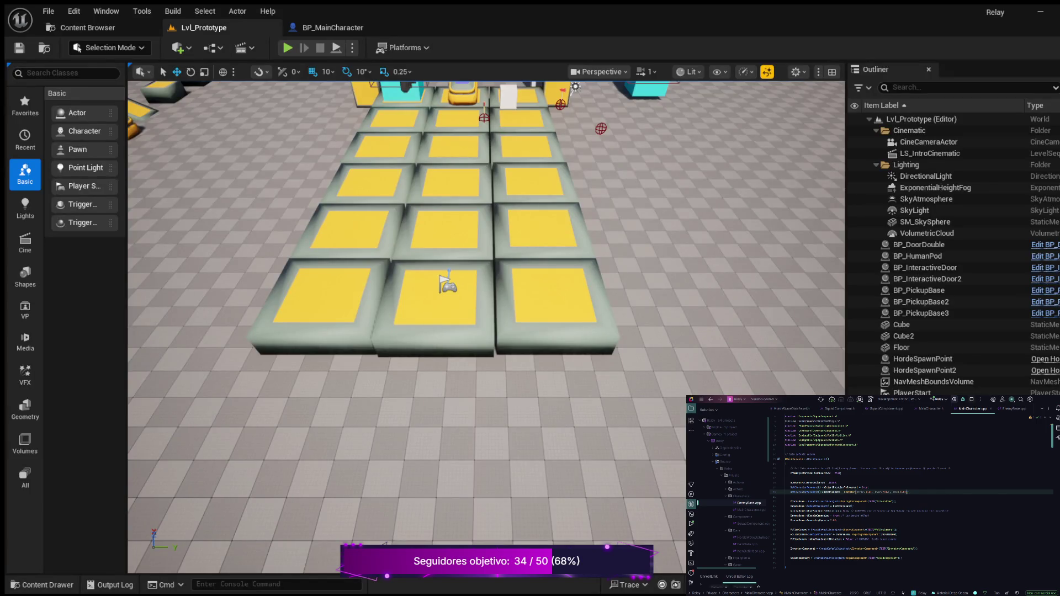
- Play Lvl_Prototype, moving with W, A, D, W and S while watching MovementValue X/Y prints, then stop
click(288, 47)
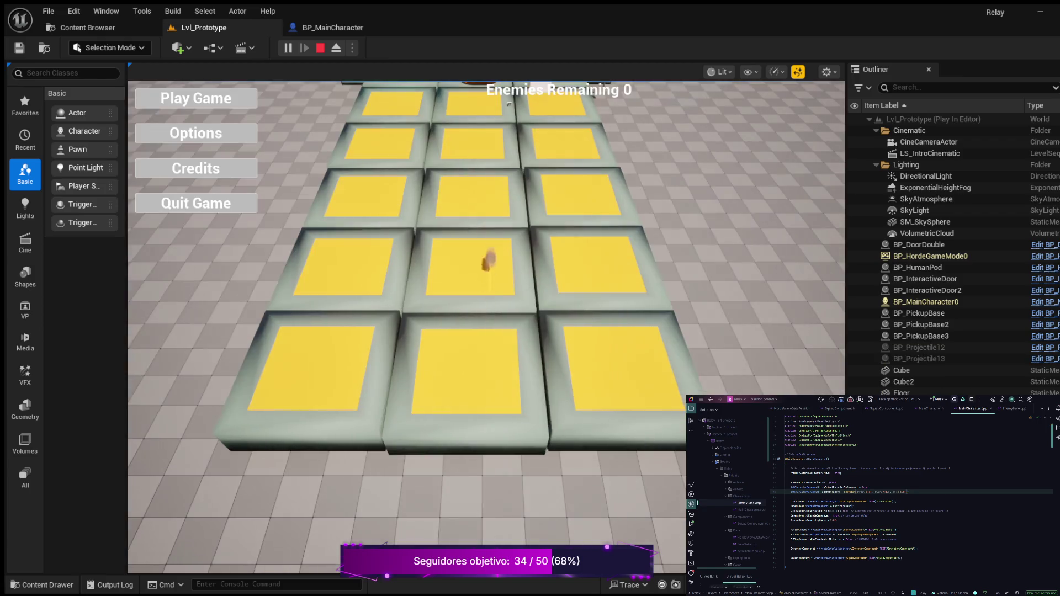
key(w)
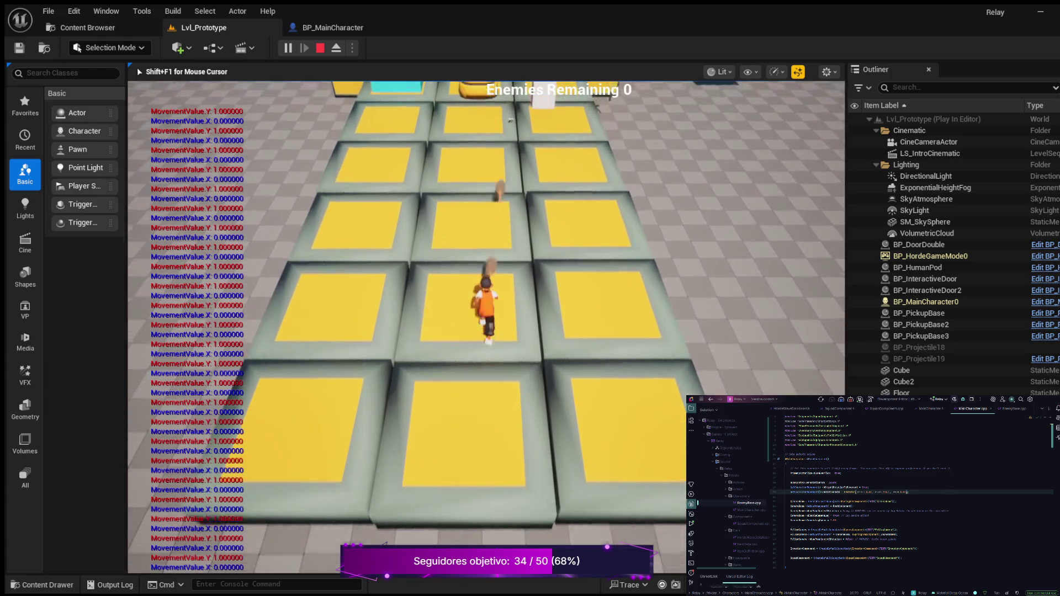
key(a)
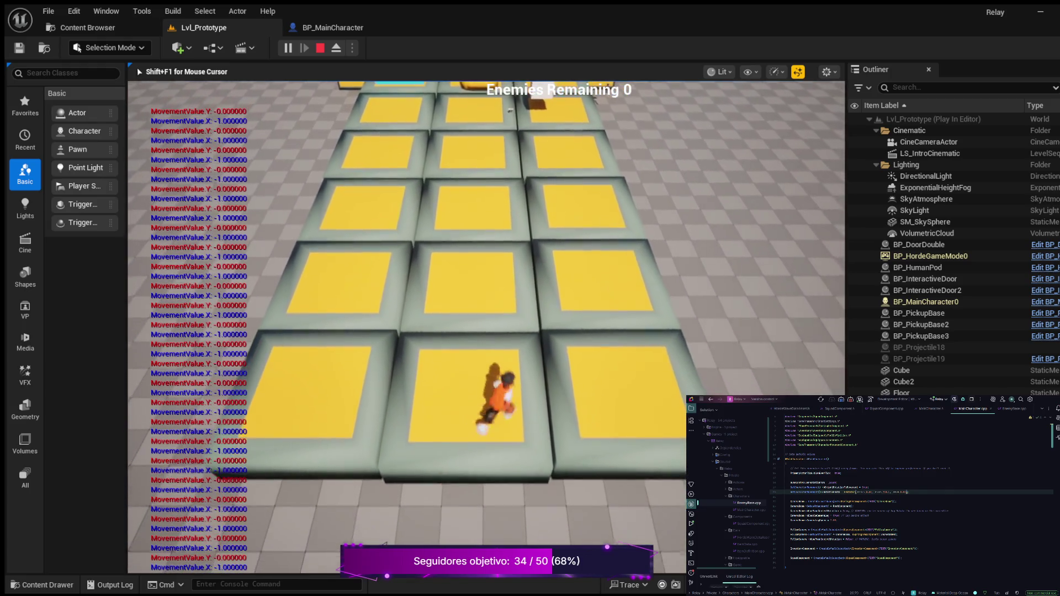
key(d)
key(w)
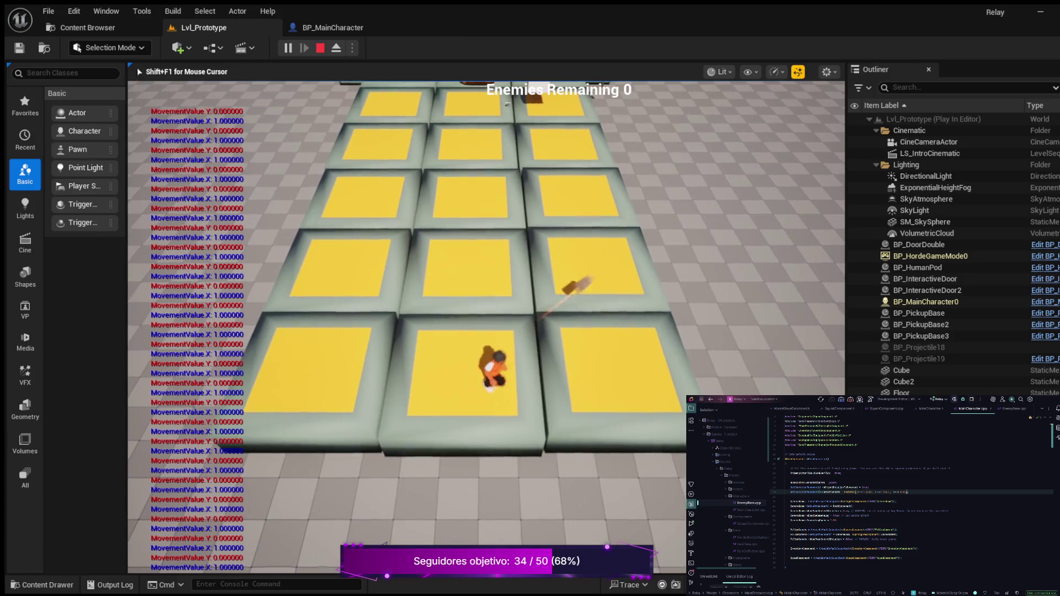
key(s)
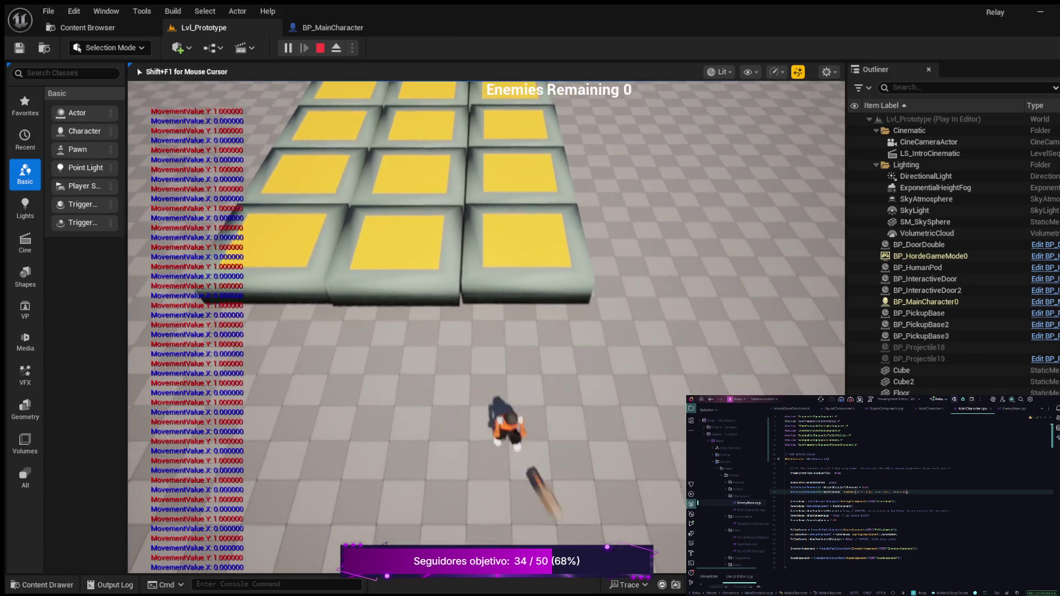
key(Escape)
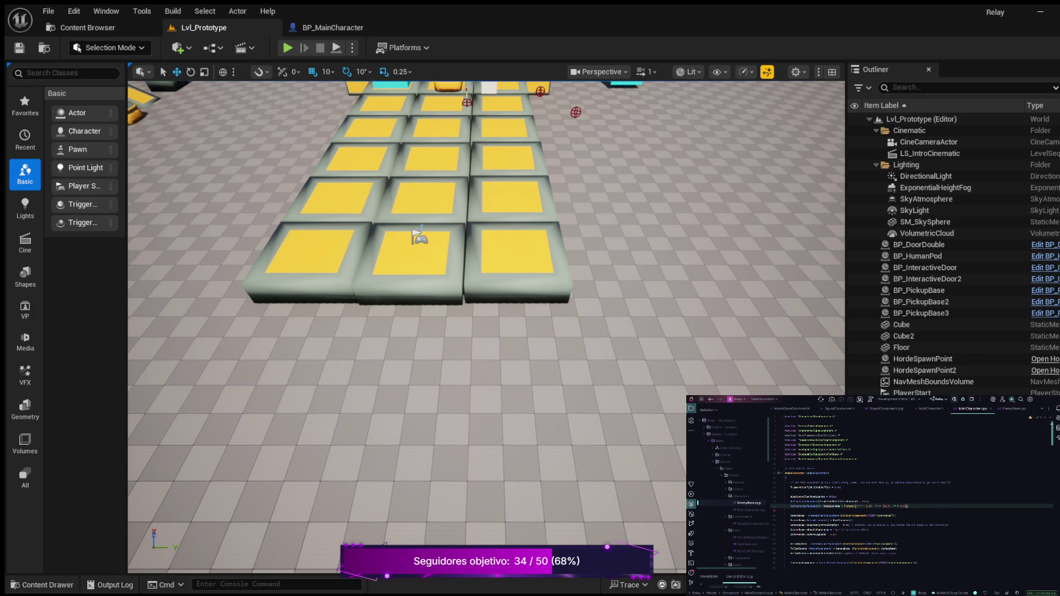
- Insert a new line after line 20 of MainCharacter.cpp and begin a constructor call
click(785, 510)
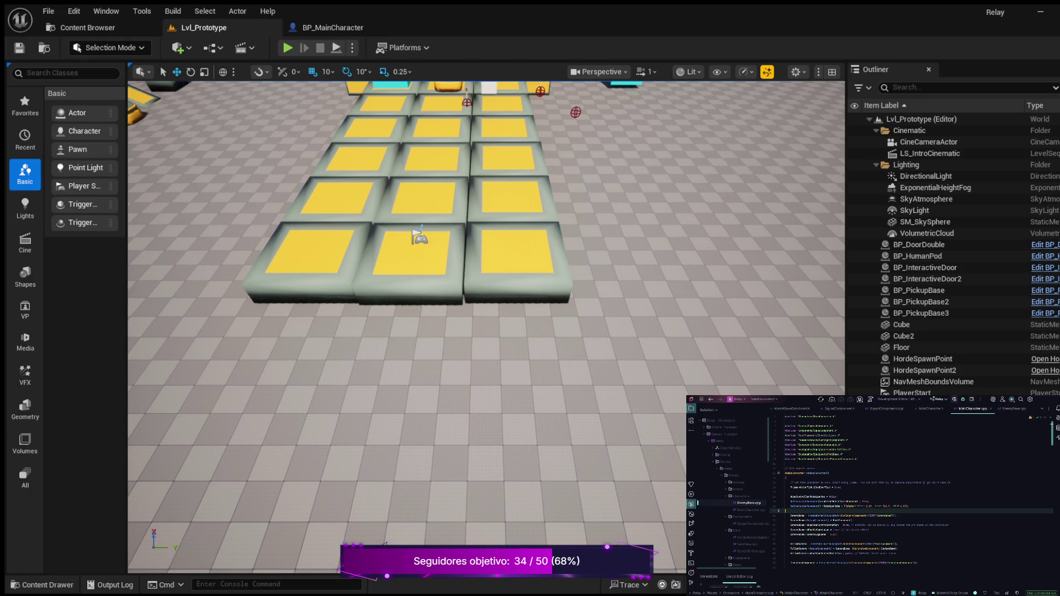
key(Return)
key(Return)
key(Return)
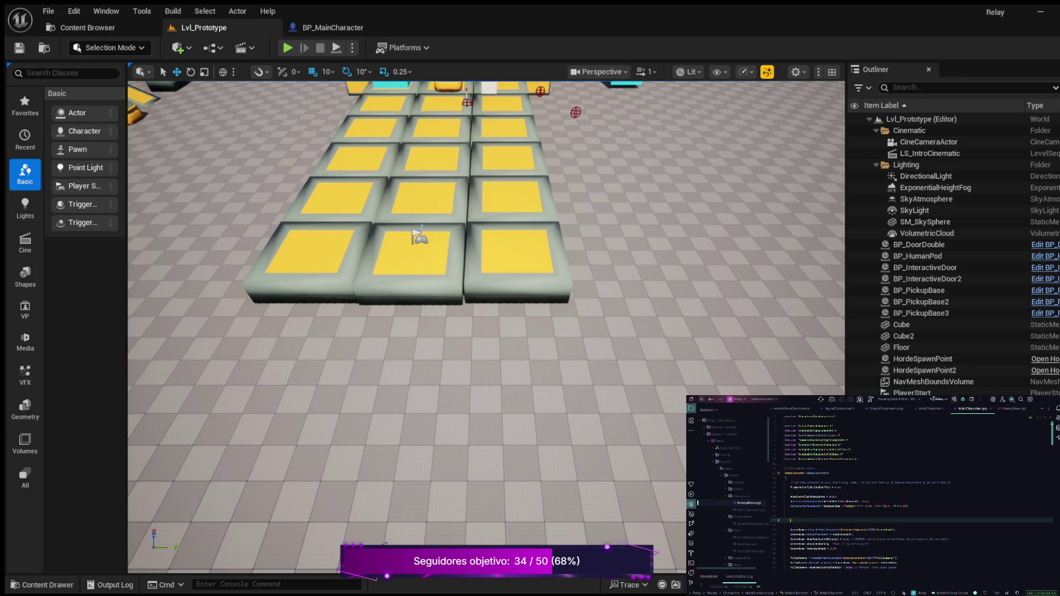
text(ene()
text(()
click(785, 516)
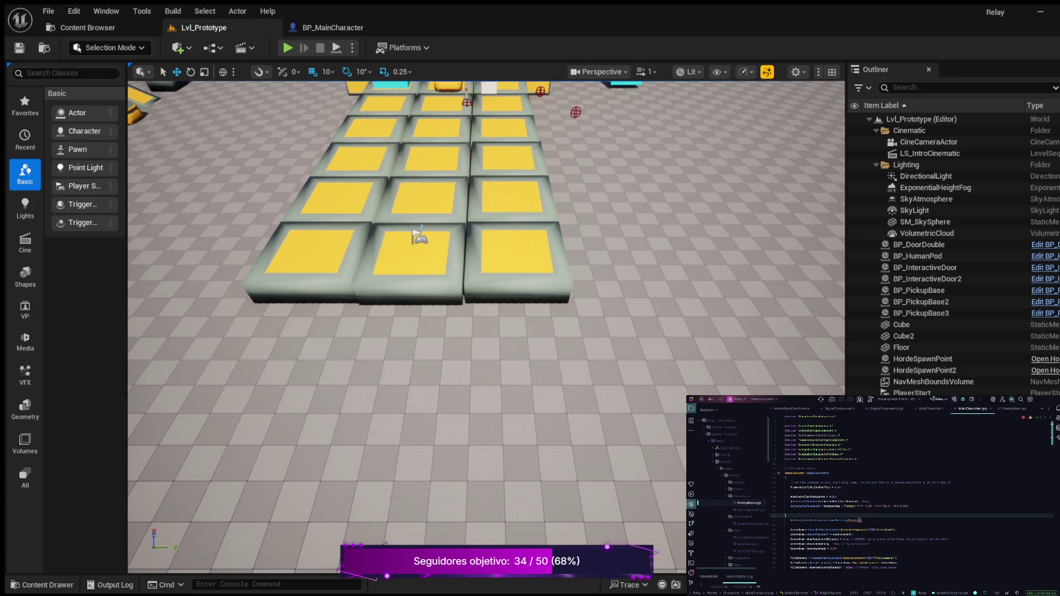
click(862, 520)
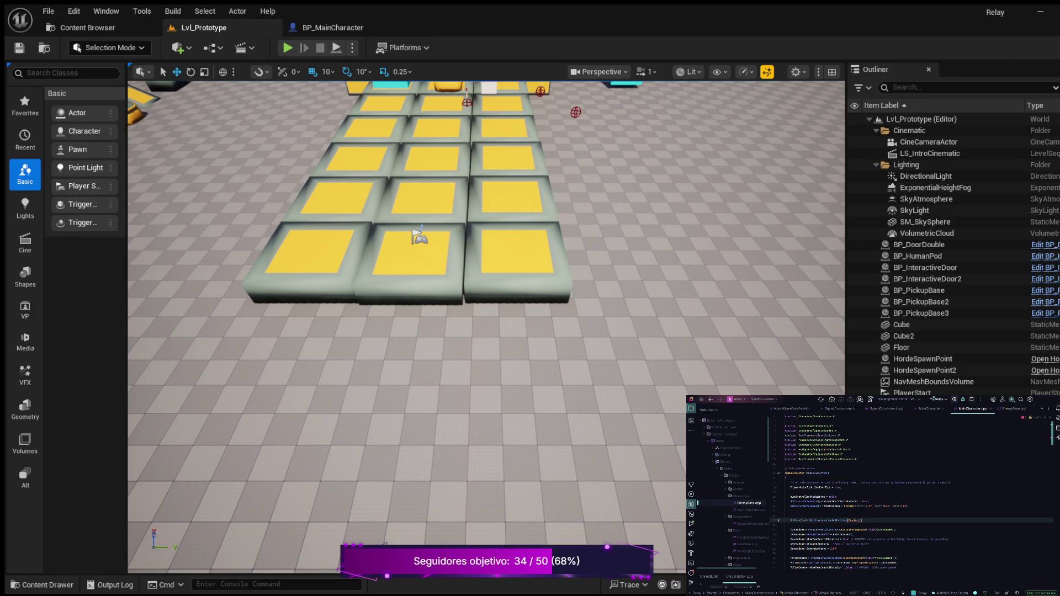
- Fill the call's arguments with 0.0f values, then select the three added lines
text(, 0, 0)
key(Left)
key(Left)
key(ctrl+p)
text(.0f, )
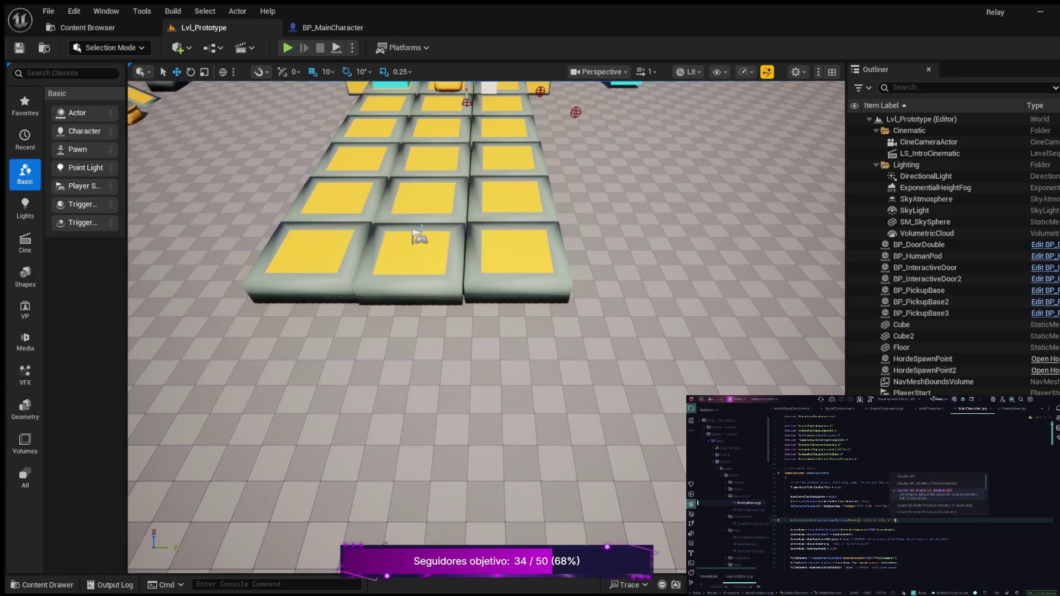
text(0)
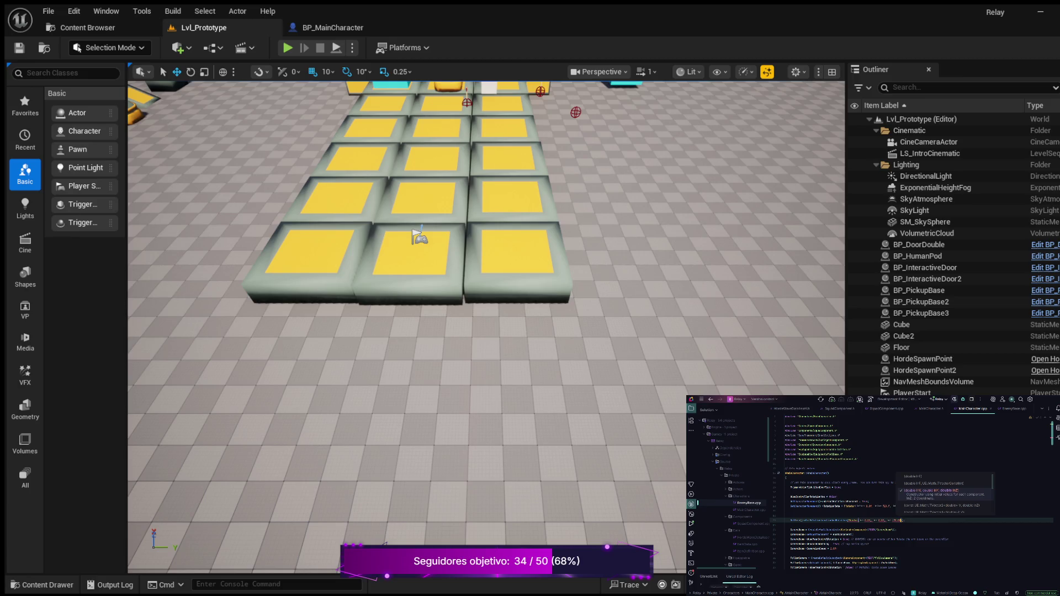
text(),)
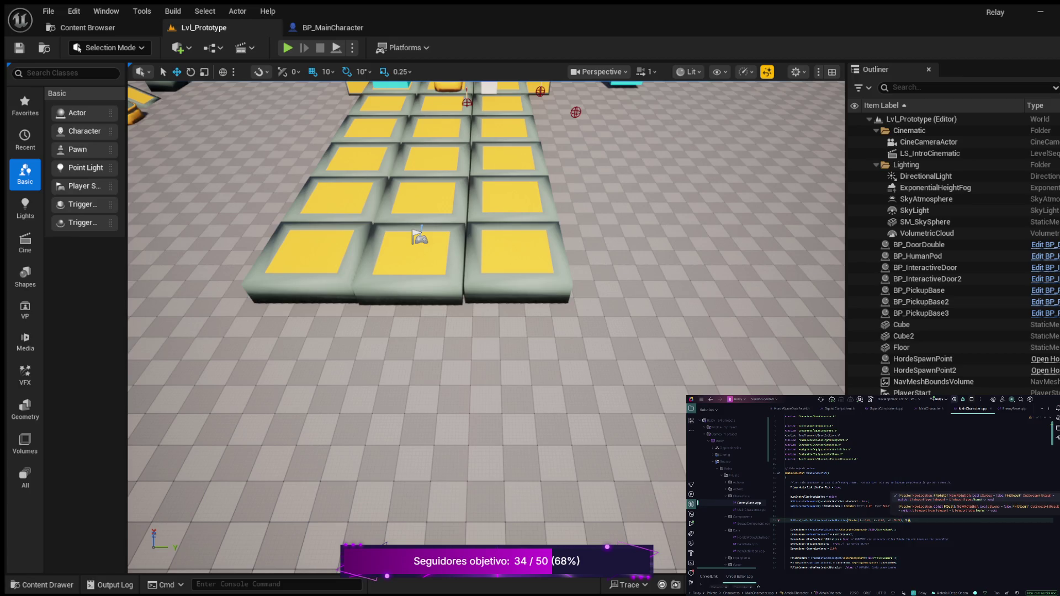
text(t()
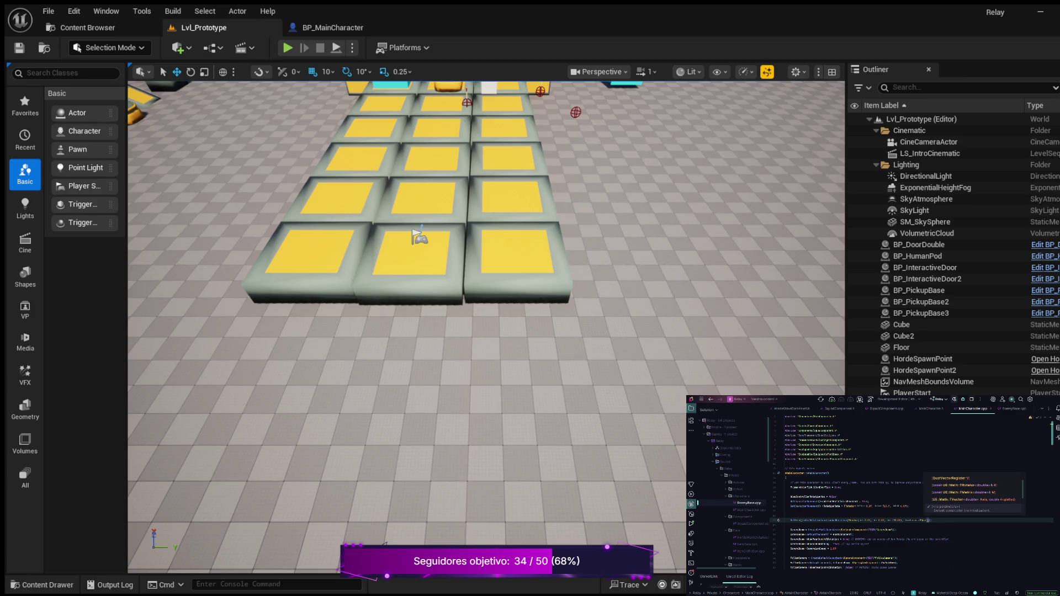
text(0.)
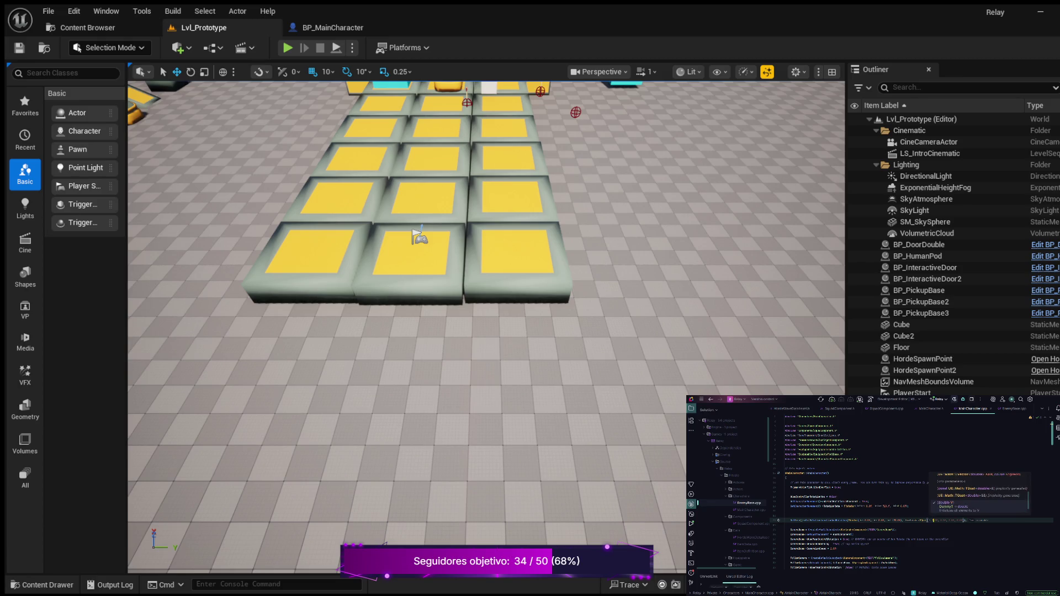
text(0f)
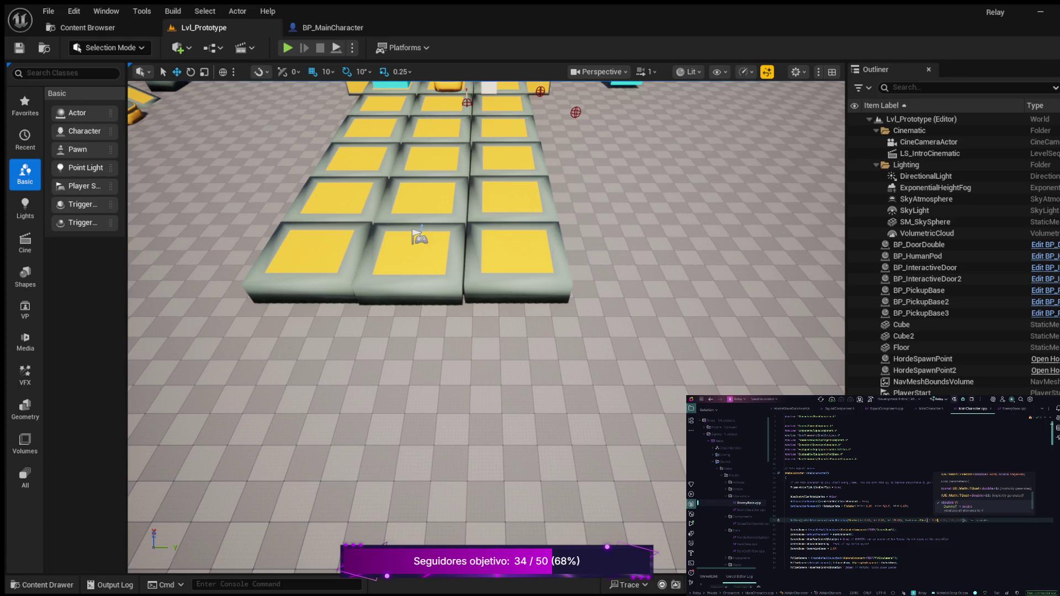
text(,)
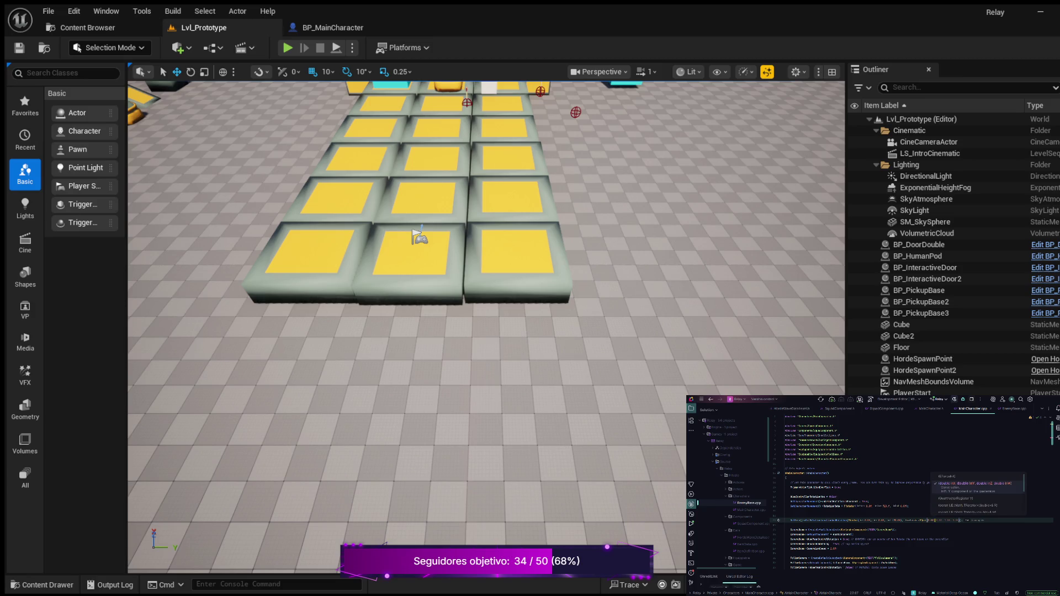
text(0.)
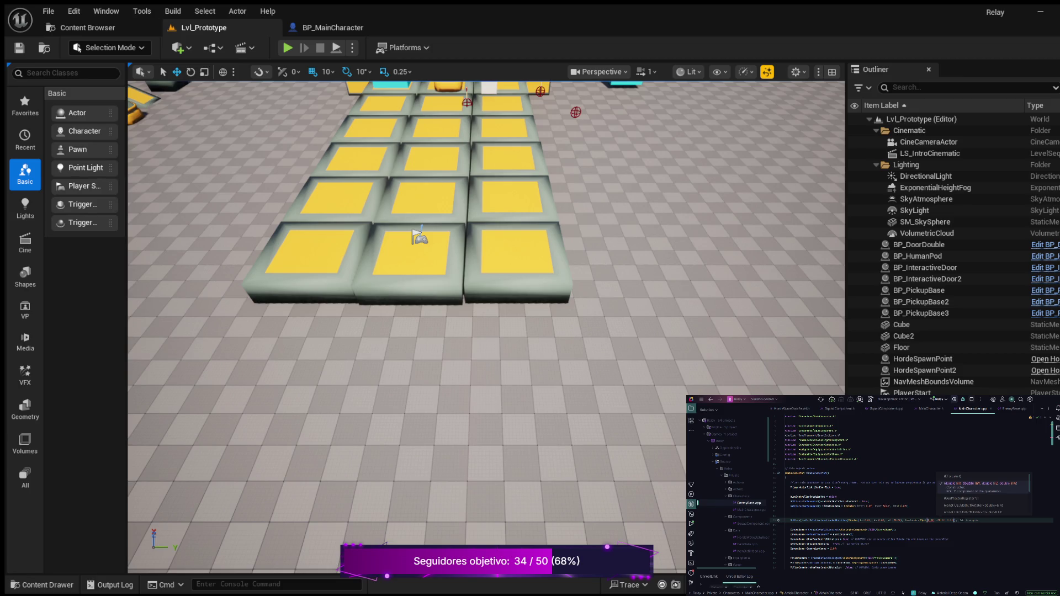
text(0f, )
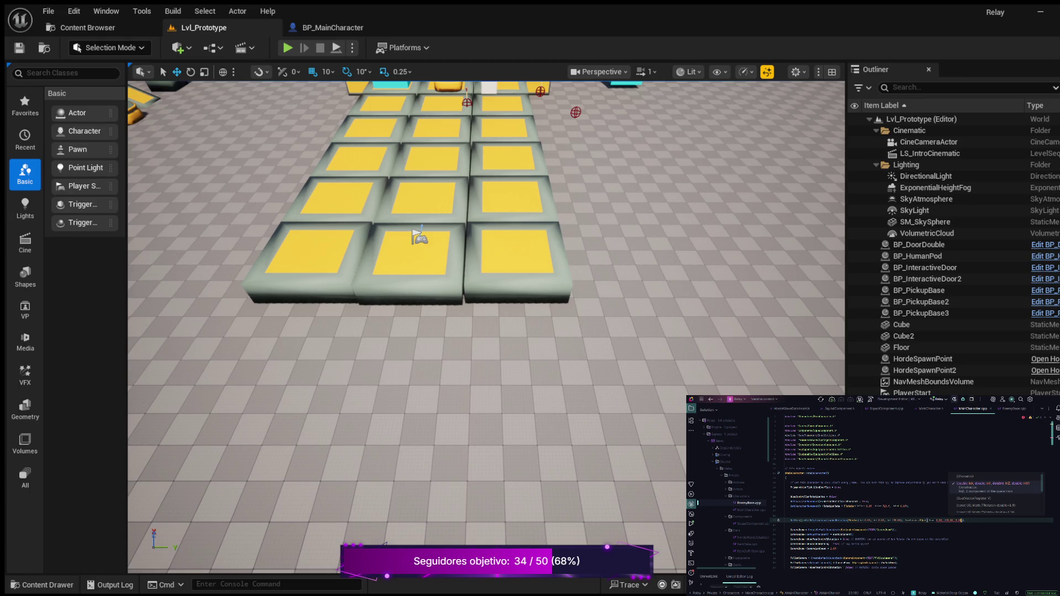
text())
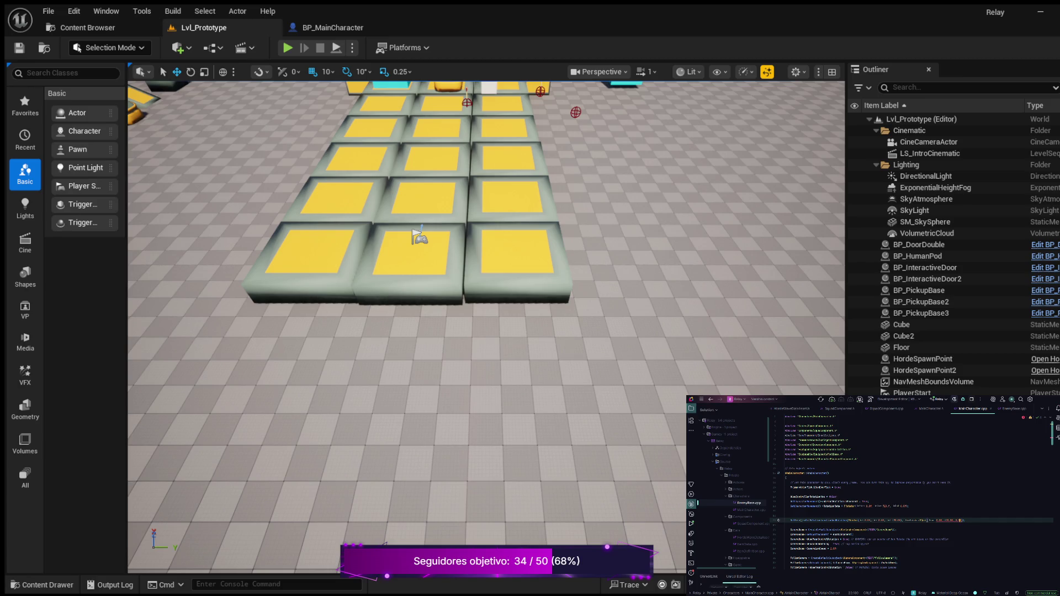
text(,)
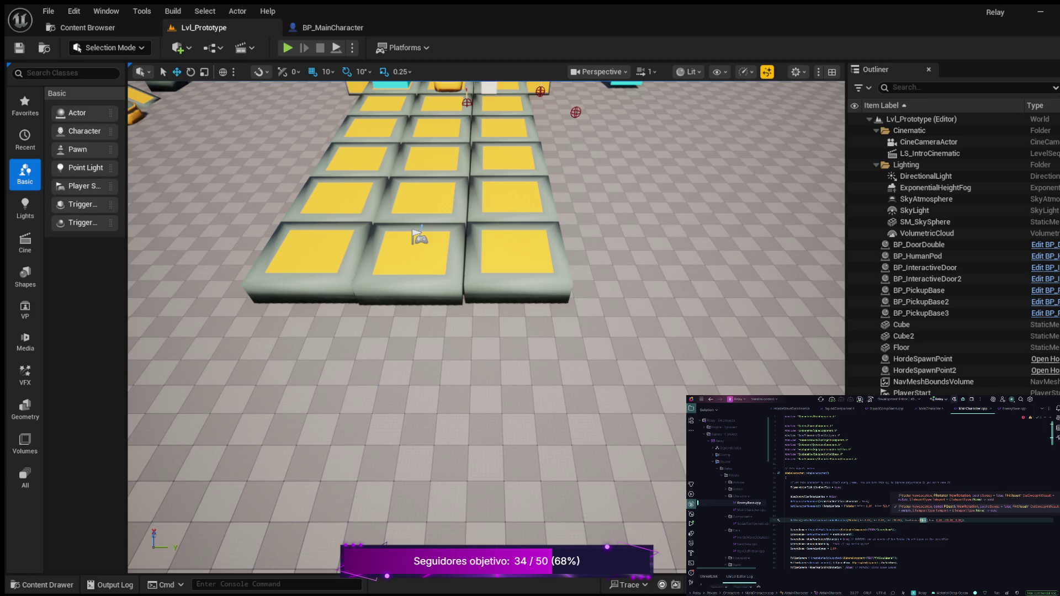
text(()
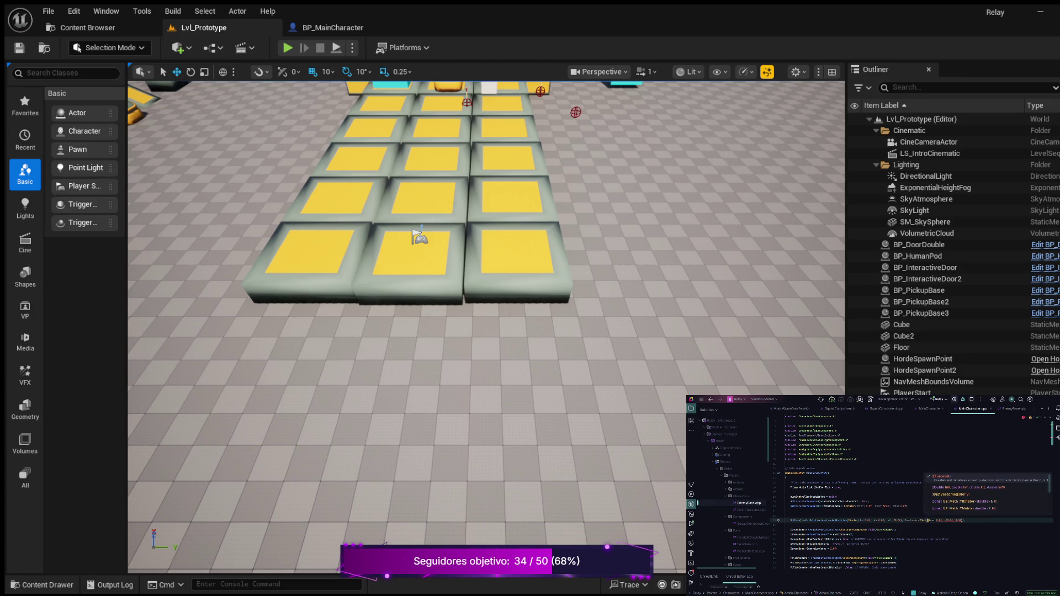
text(F)
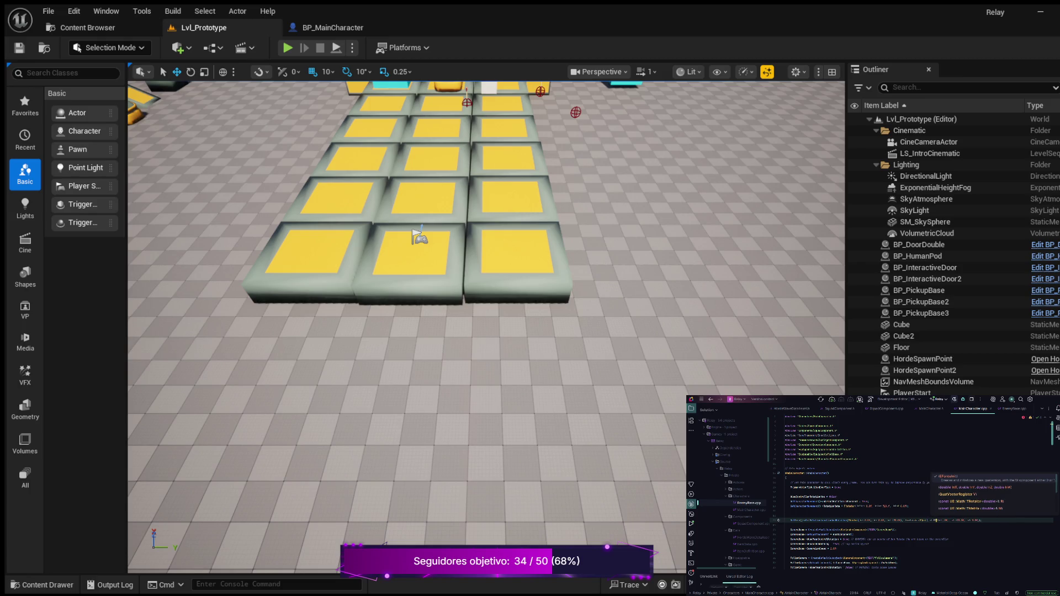
text(M::)
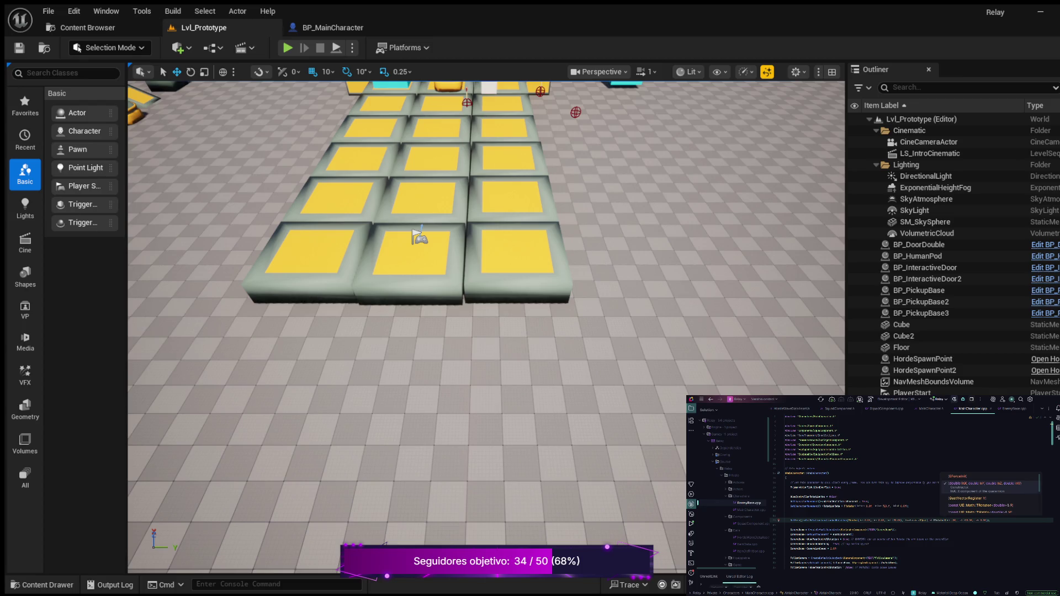
text(0.f, )
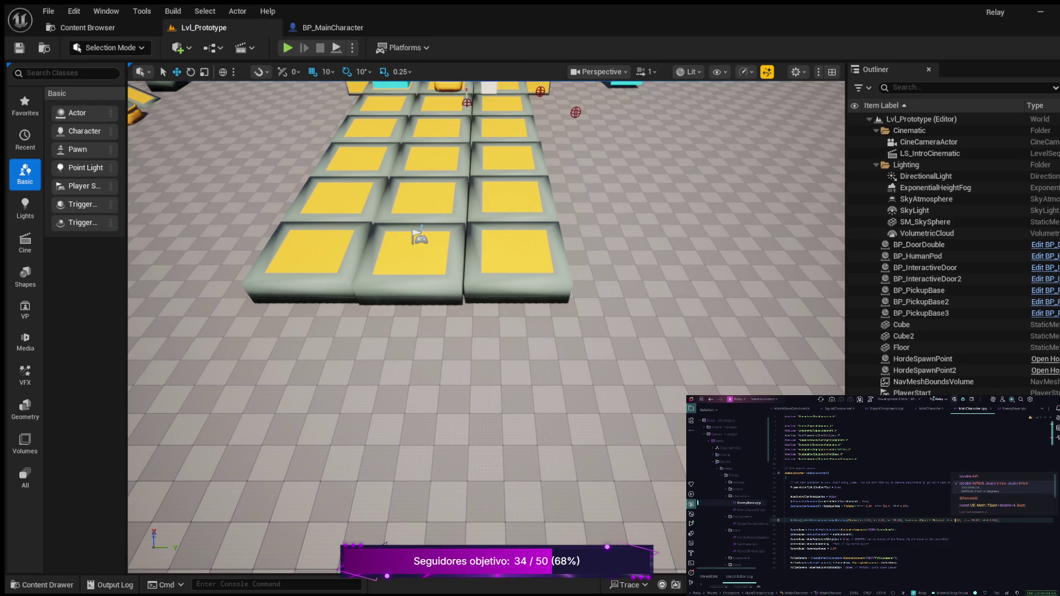
text(0.f))
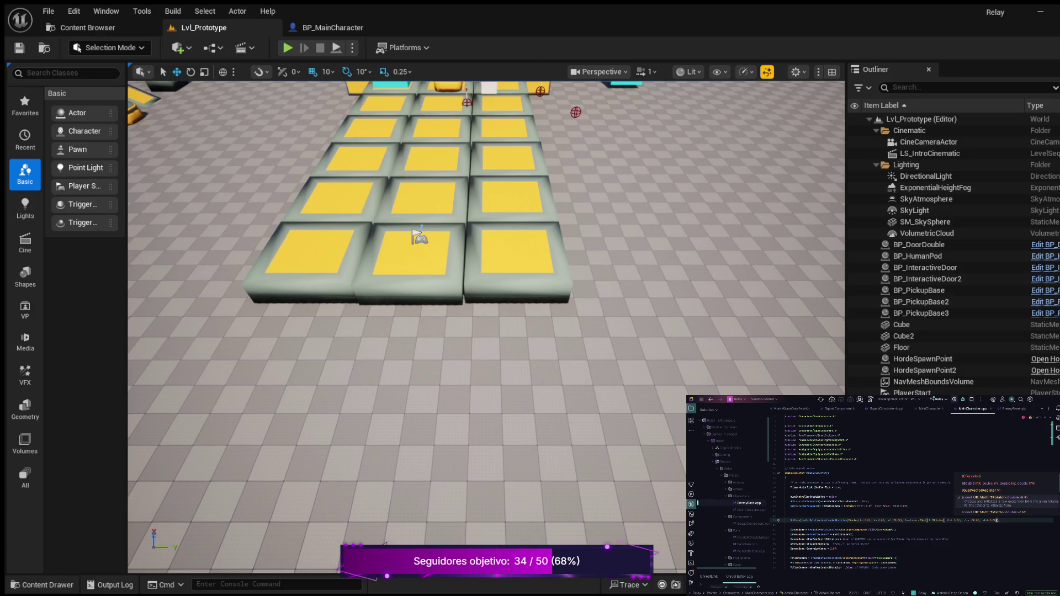
text())
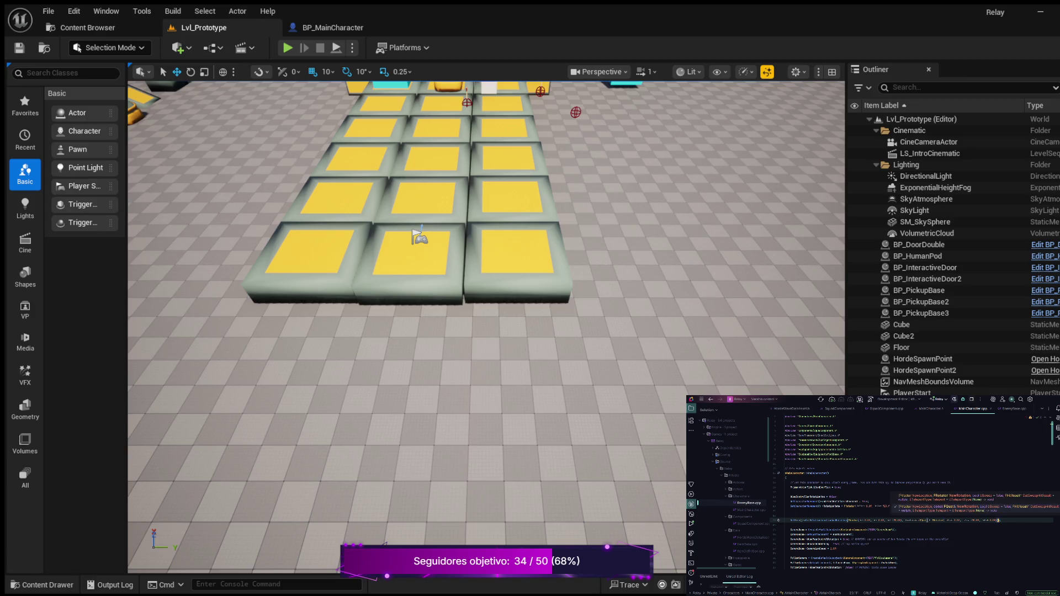
text())
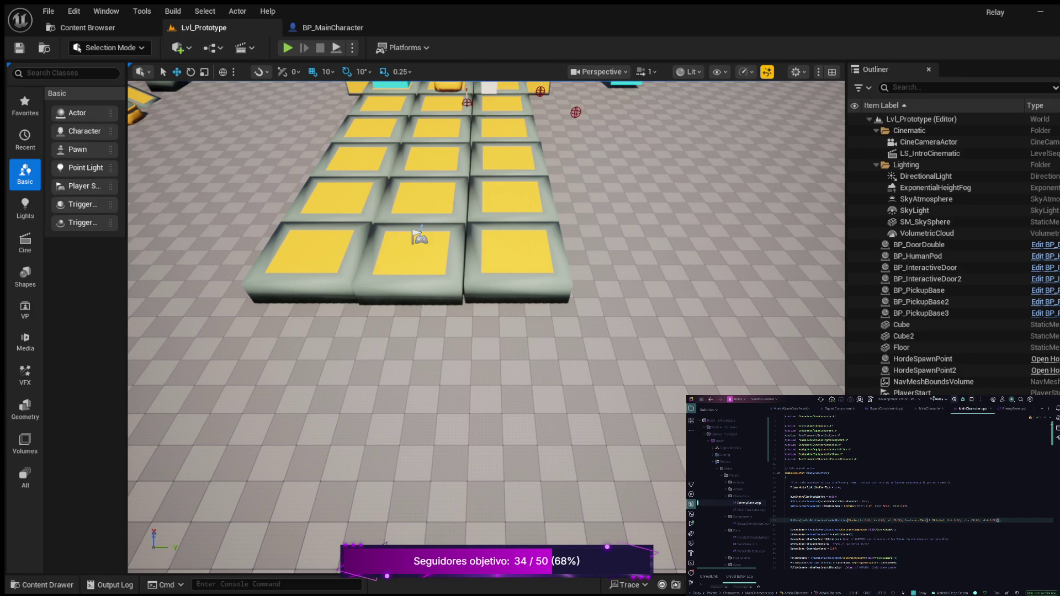
click(785, 510)
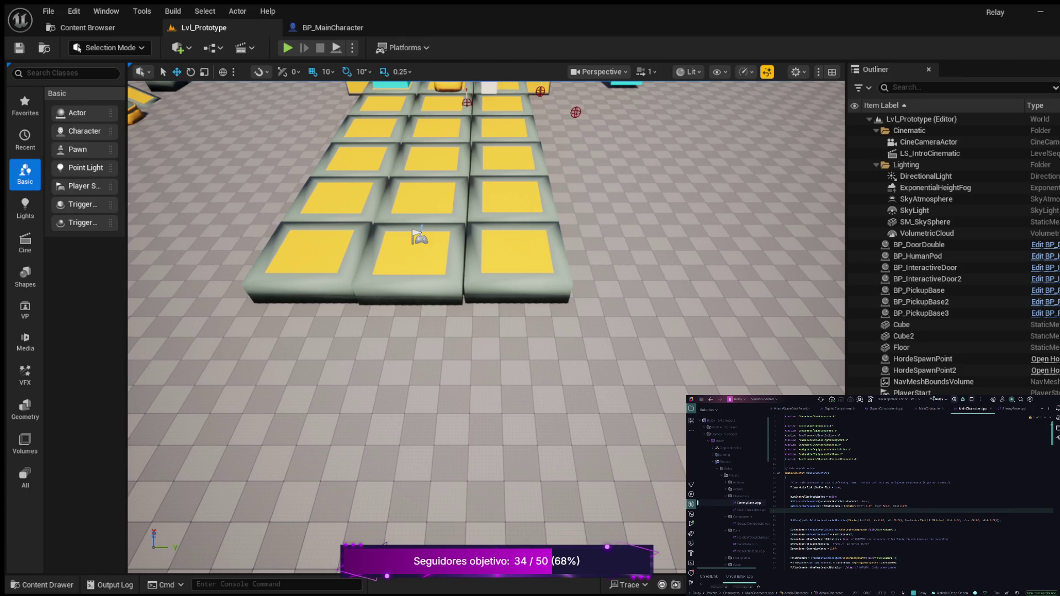
mouse_move(908, 506)
mouse_down()
mouse_move(795, 506)
mouse_move(790, 496)
mouse_up()
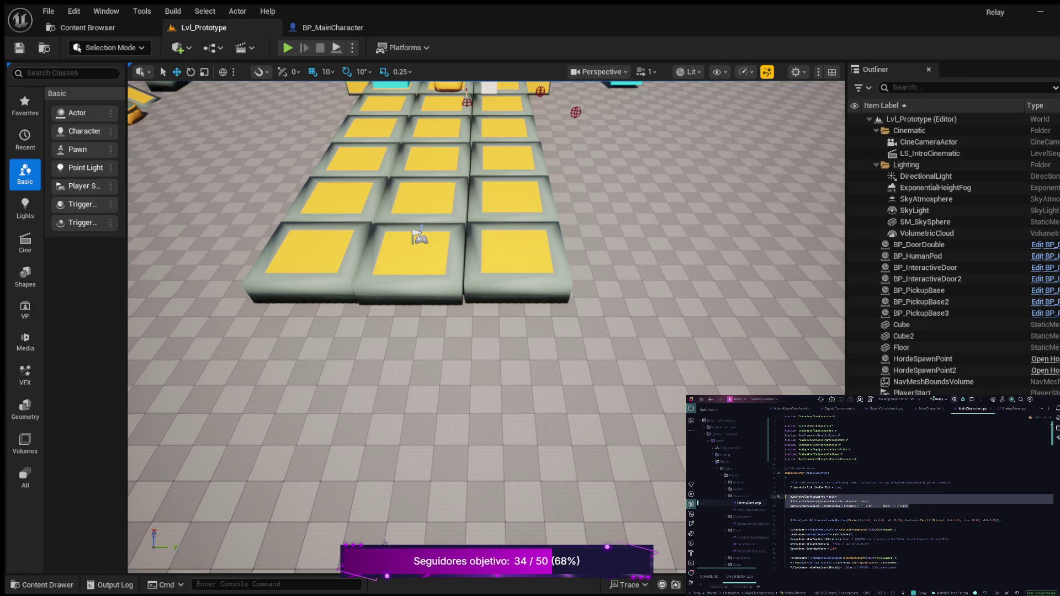
- Delete the three selected lines and open a new line after CameraBoom->TargetArmLength
key(BackSpace)
key(BackSpace)
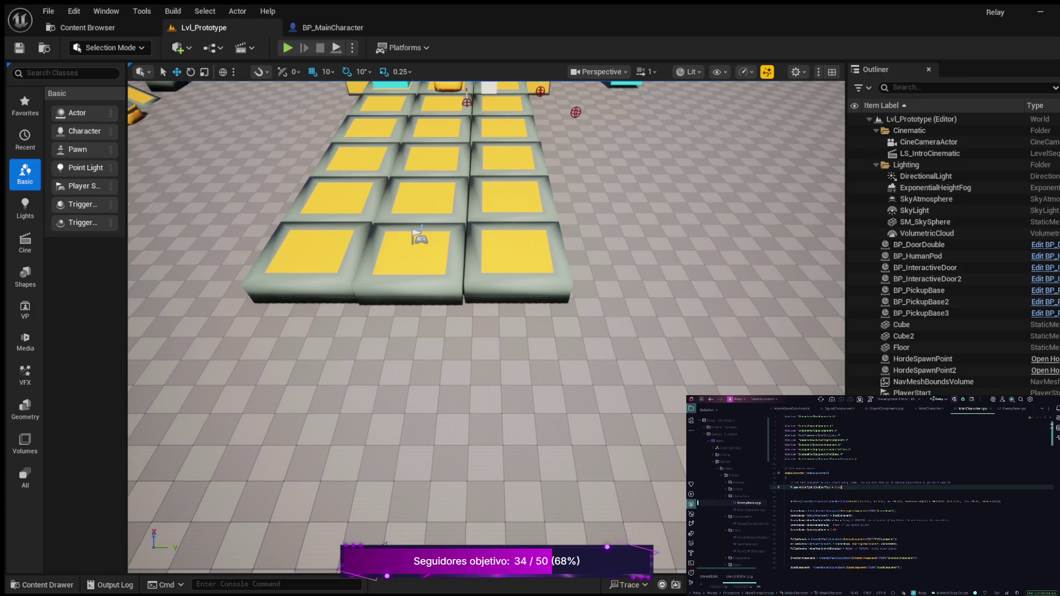
key(Delete)
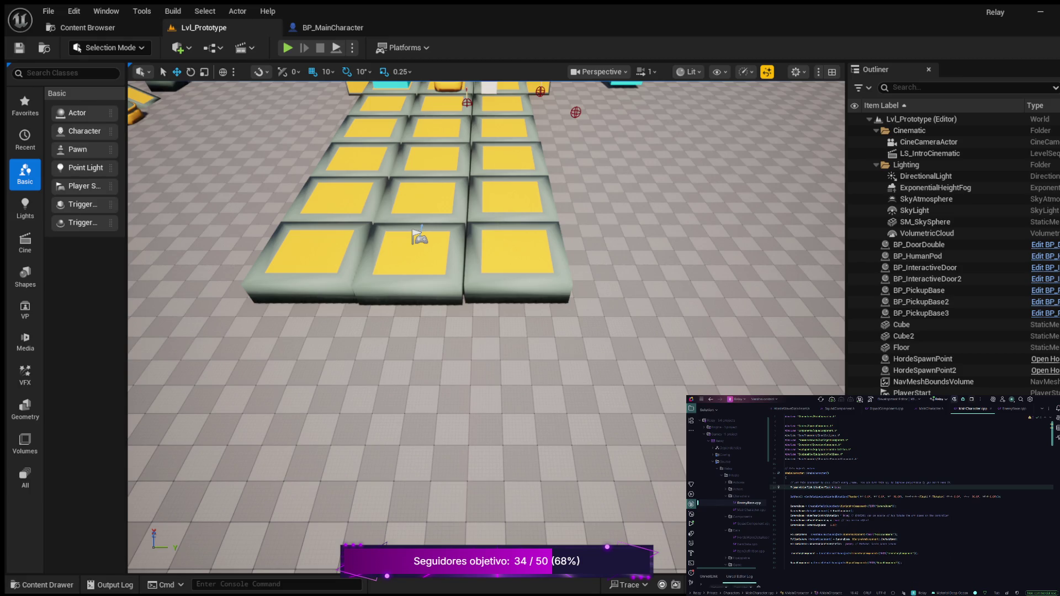
click(837, 524)
key(Return)
key(Return)
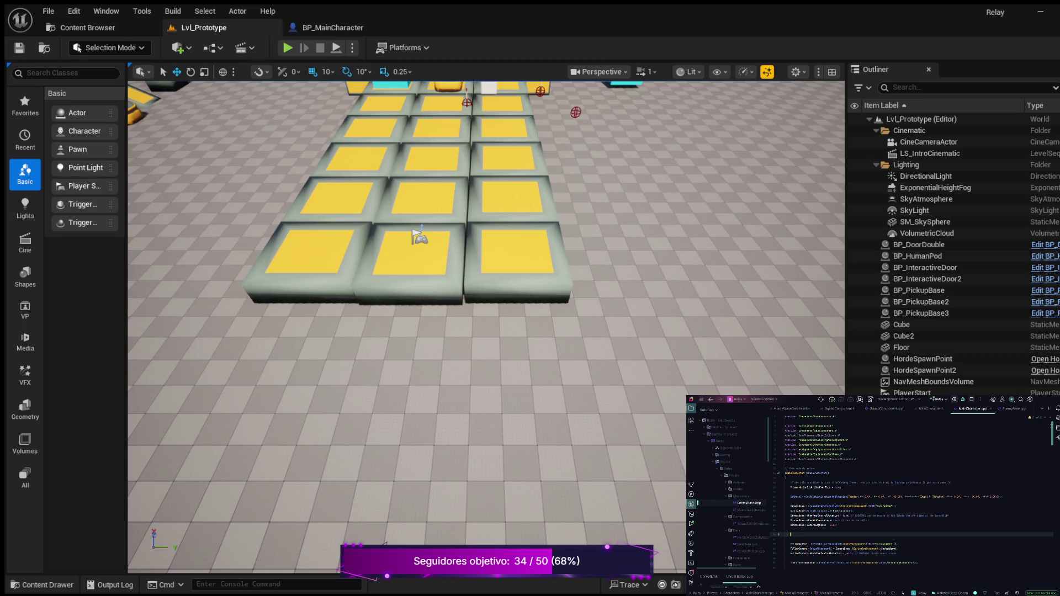
- Add GetCharacterMovement()->bUseControllerDesiredRotation = true; and start another bUse… statement via autocomplete
text(ar)
key(Return)
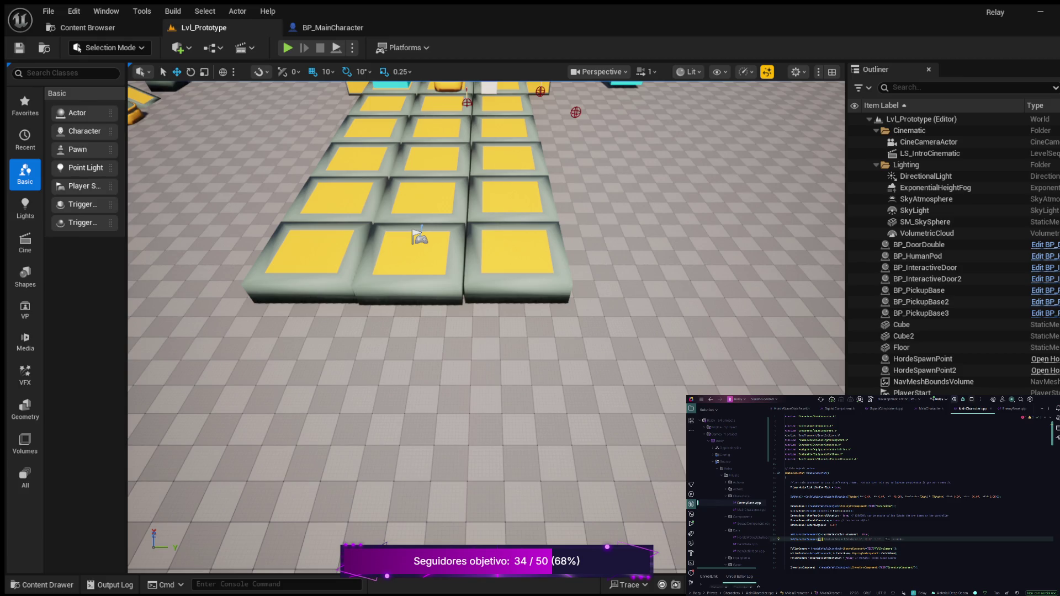
key(BackSpace)
key(Tab)
key(Return)
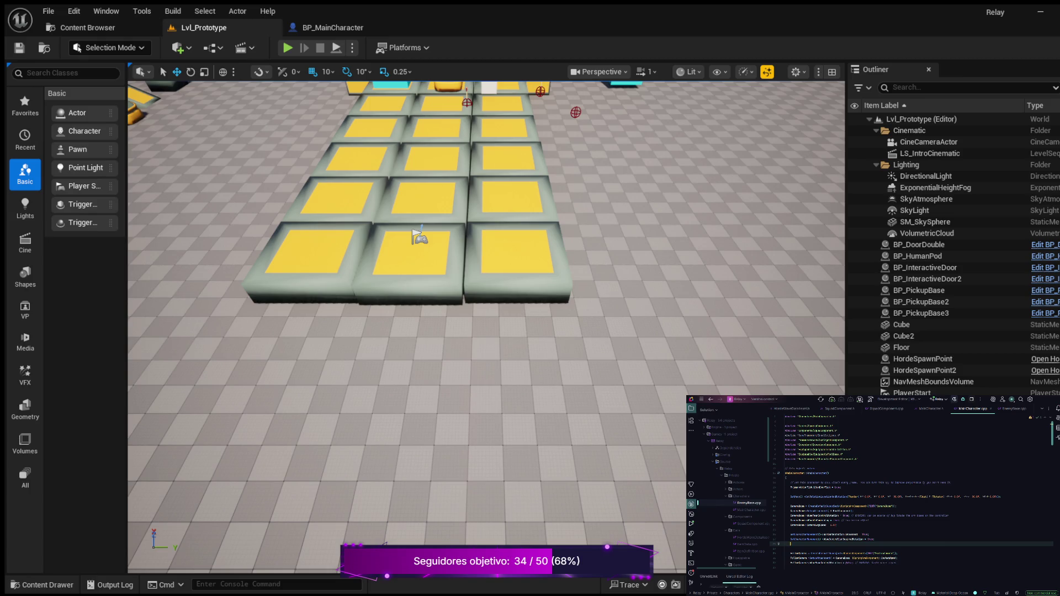
text(bU)
key(Tab)
key(Tab)
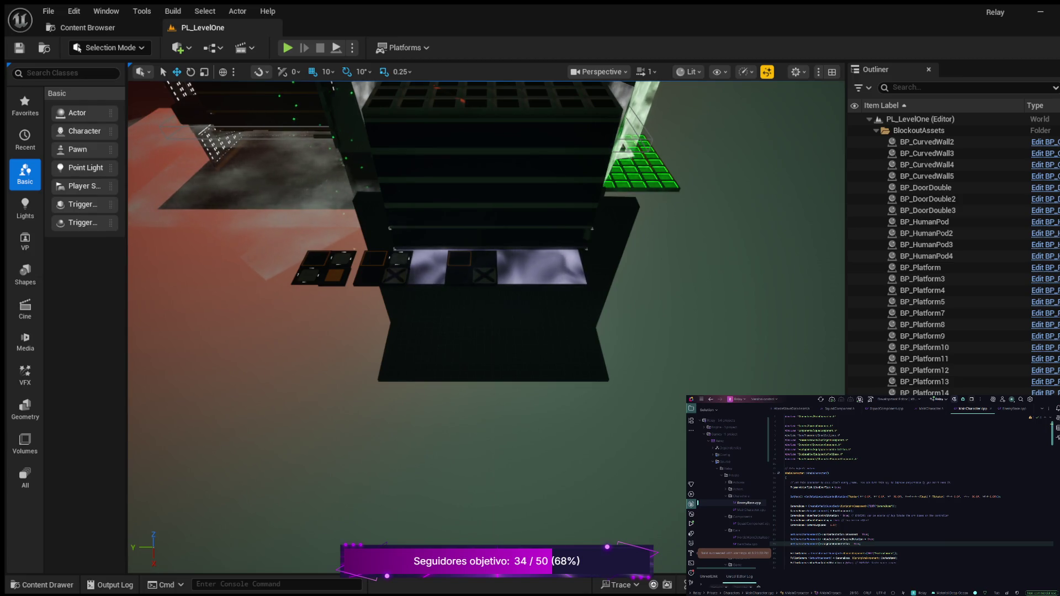
- Open the Content Drawer, which shows the Blueprints folder with BP_MainCharacter and the enemy blueprints
click(42, 584)
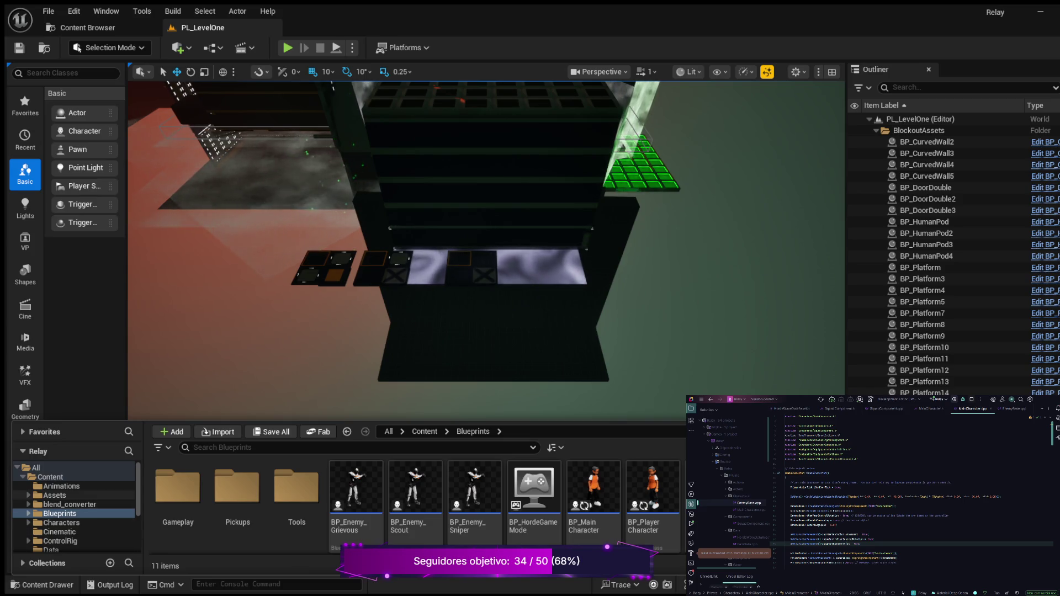
- Go to the Maps folder in the Content Drawer and load the Lvl_Prototype level
scroll(74, 507, down, 3)
scroll(74, 508, up, 3)
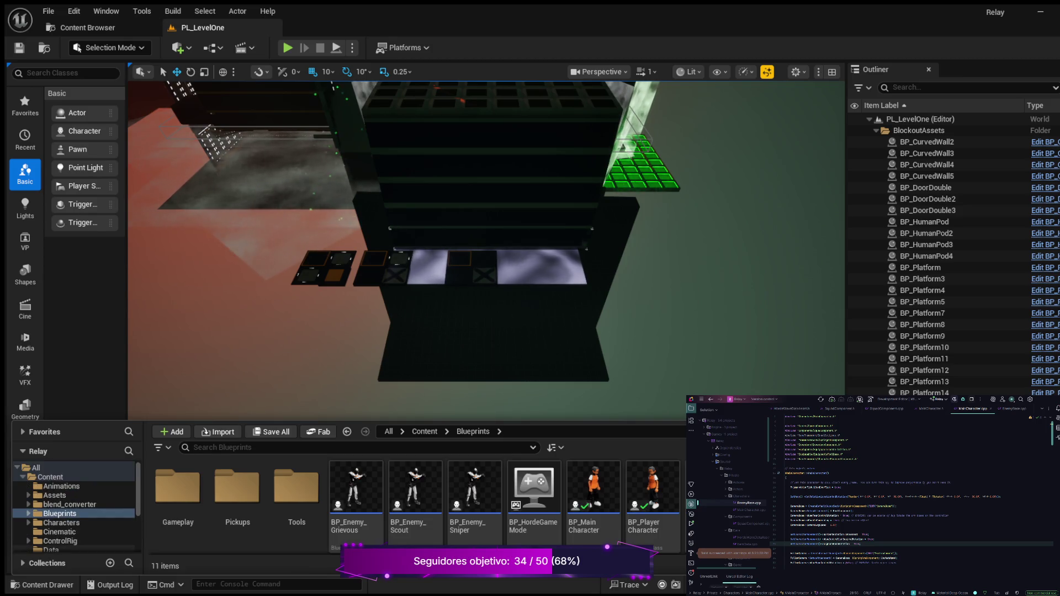
scroll(74, 508, down, 3)
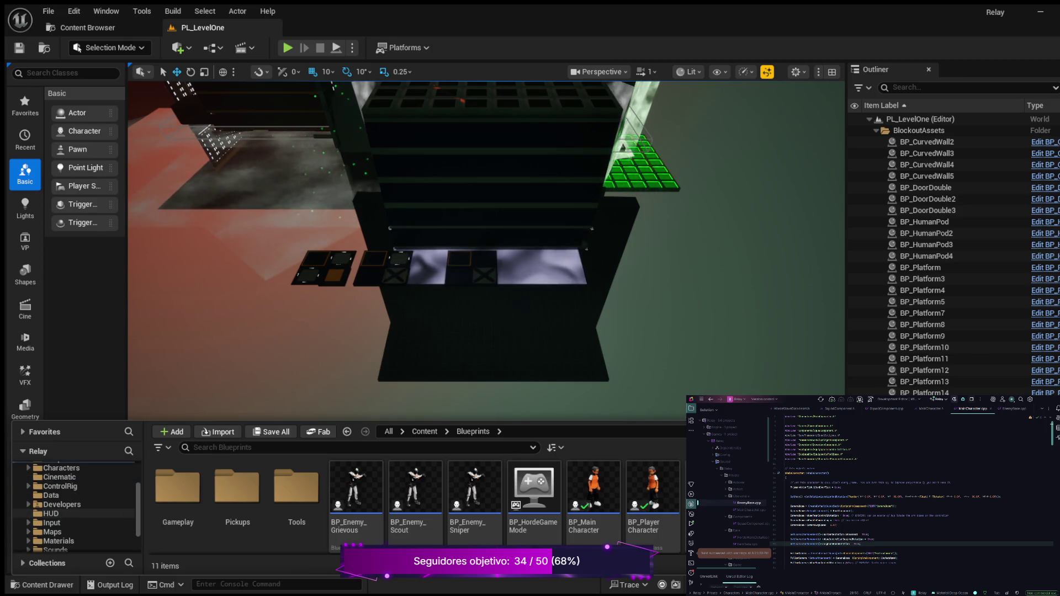
click(53, 531)
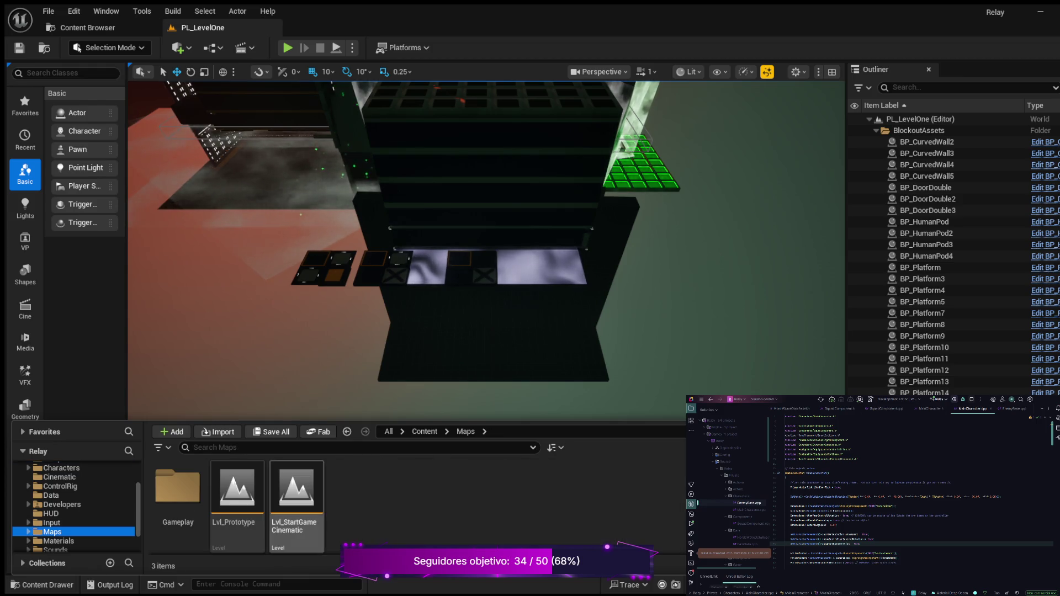
double_click(238, 494)
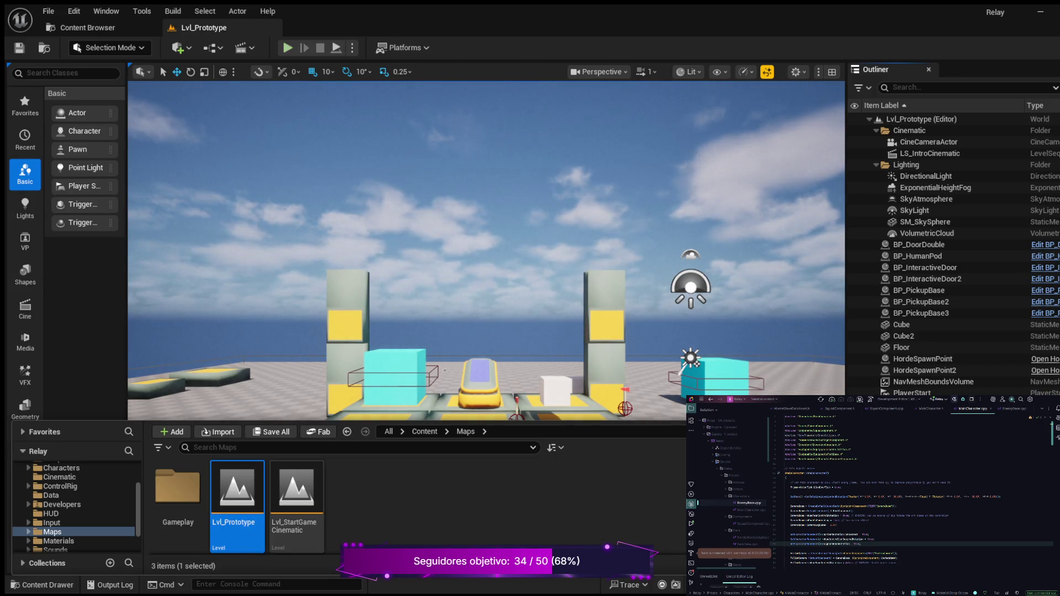
- Start a play session with Alt+P, choose Play Game, and run left, forward and right
key(alt+p)
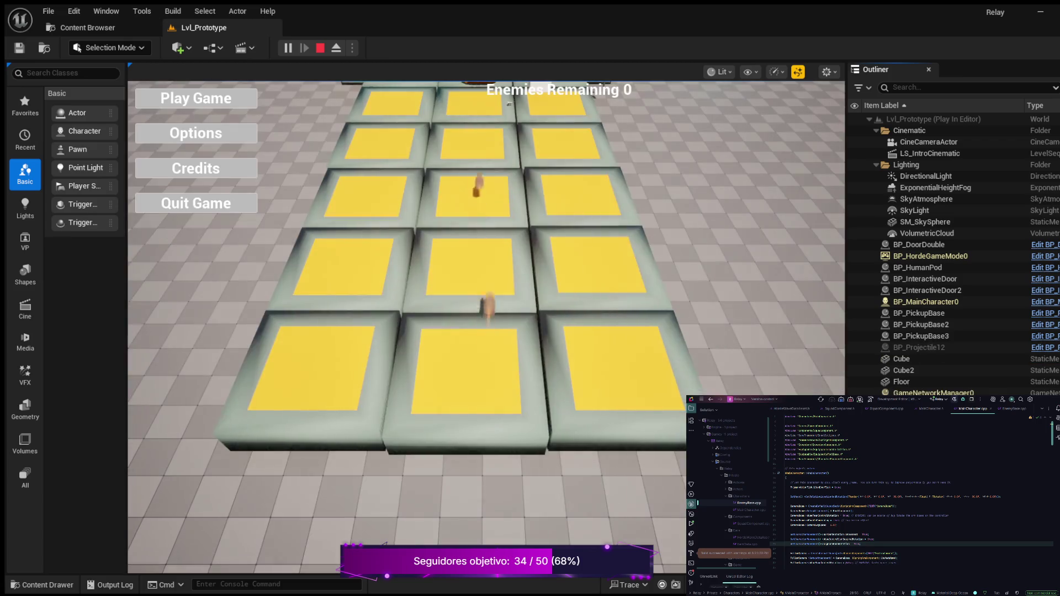
click(195, 98)
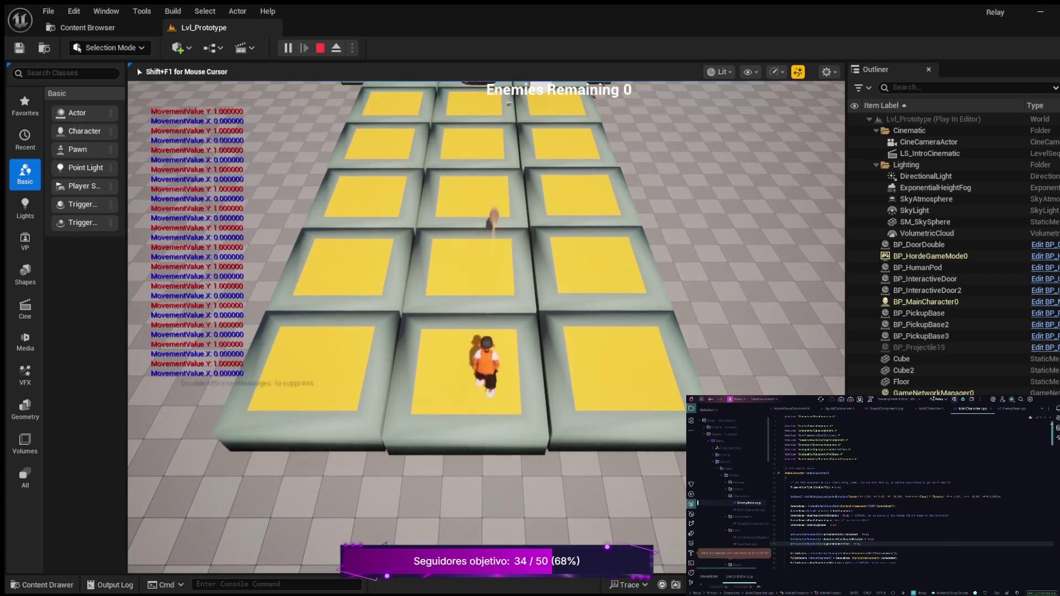
key(a)
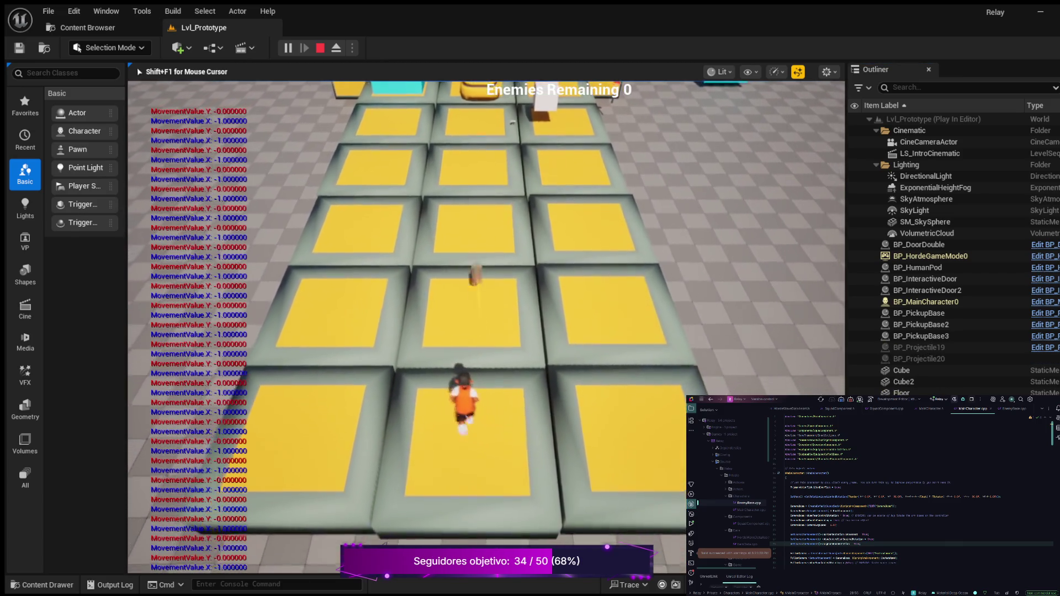
key(w)
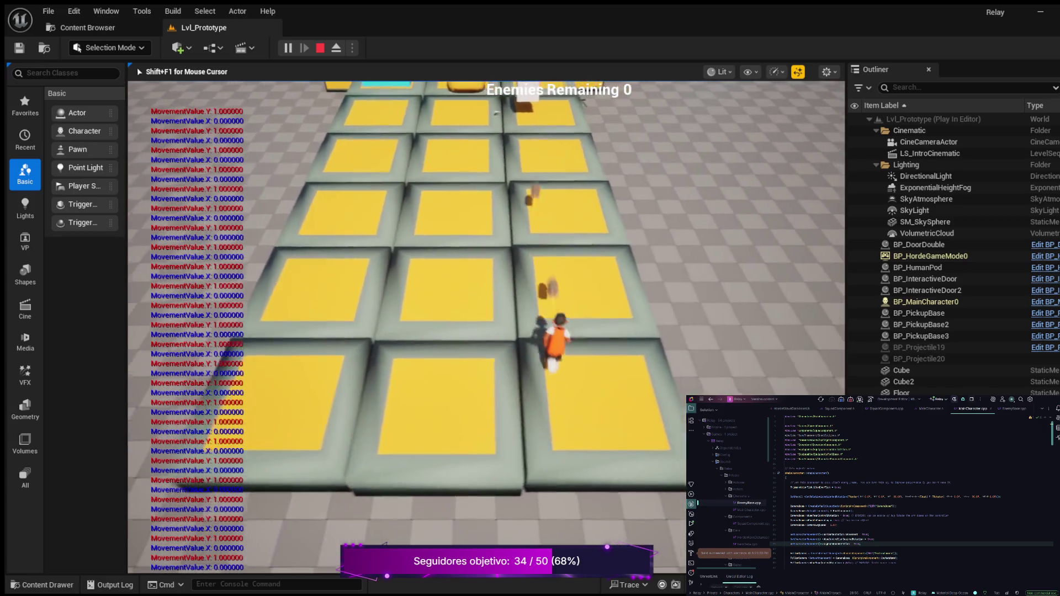
key(a)
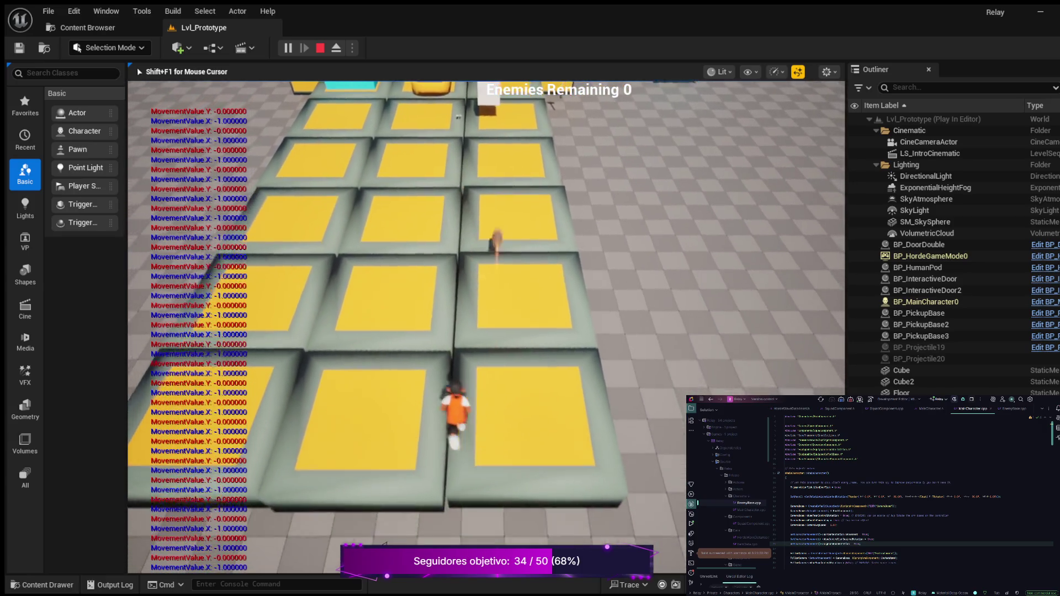
key(d)
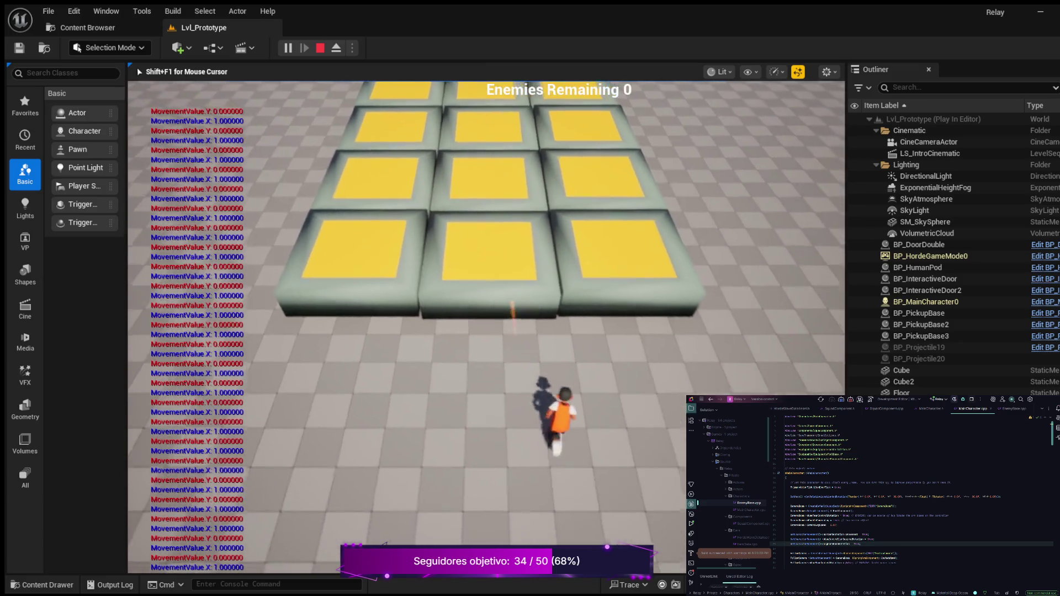
- Run back-left, backward, right, left and forward while watching MovementValue output, then end play with Esc
key(a)
key(s)
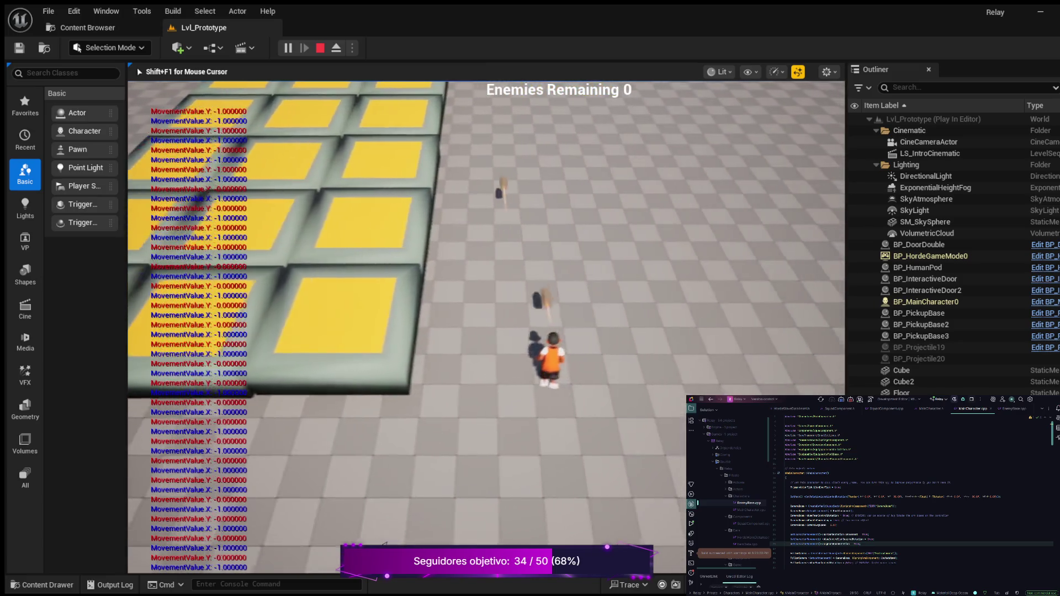
key(s)
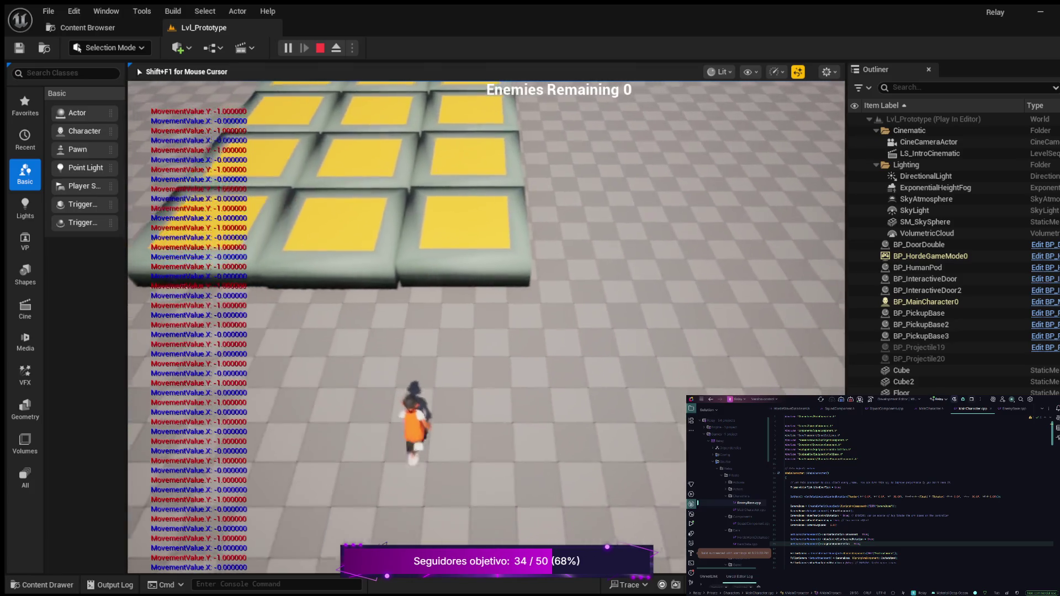
key(d)
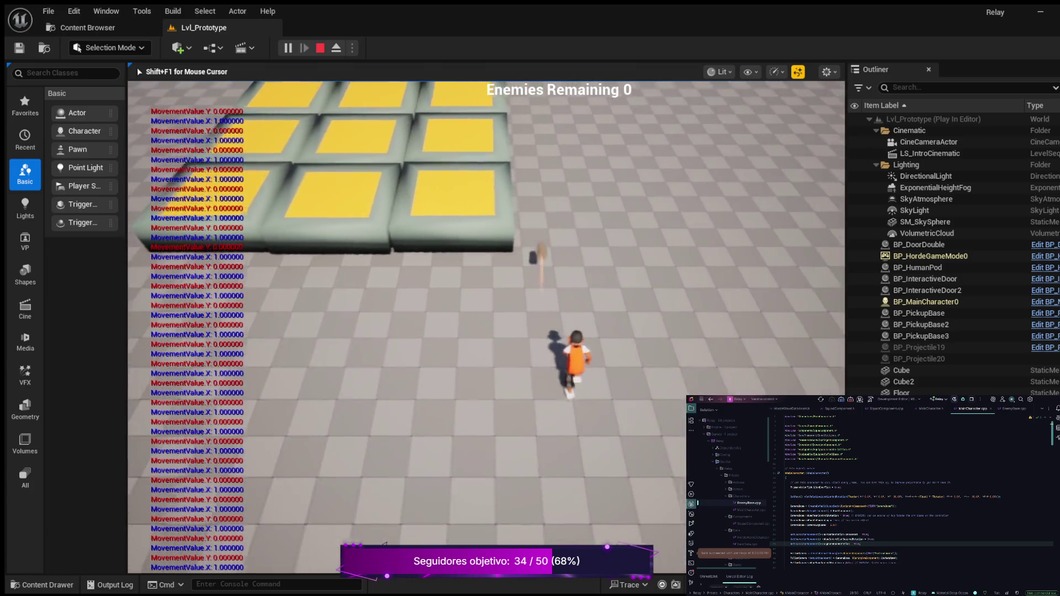
key(a)
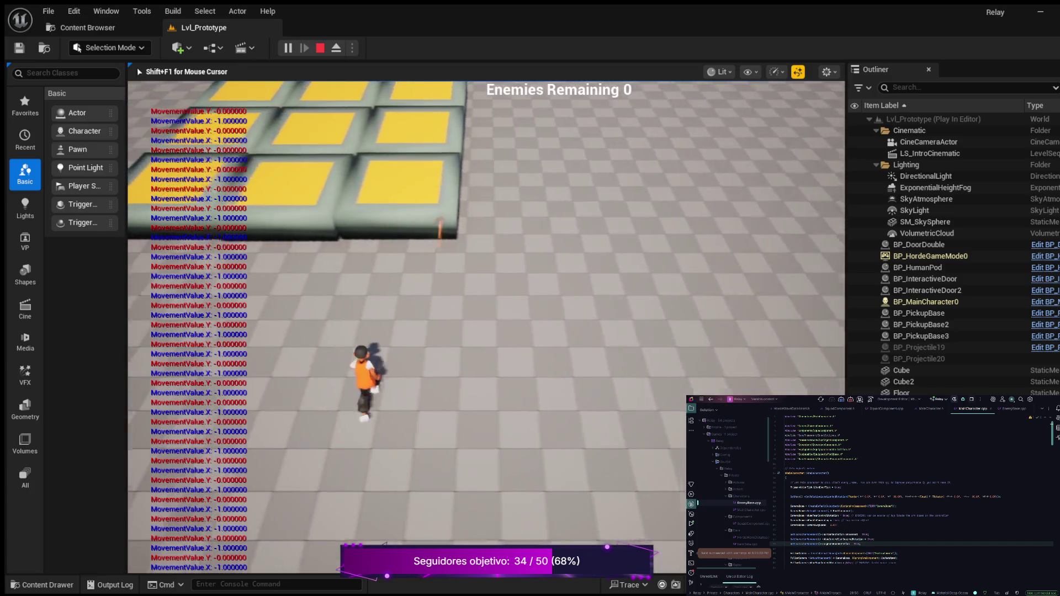
key(w)
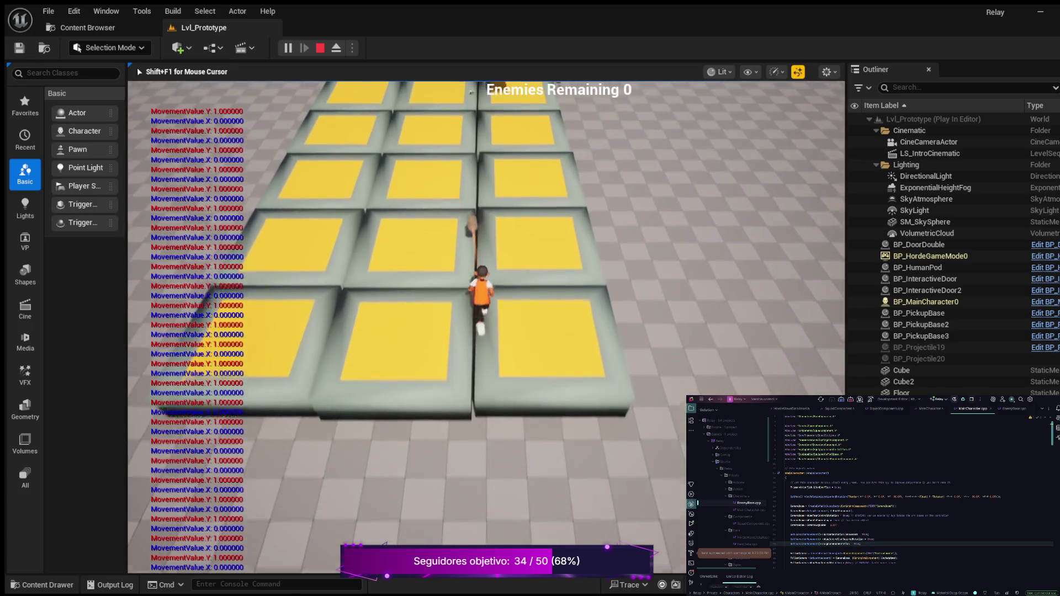
key(a)
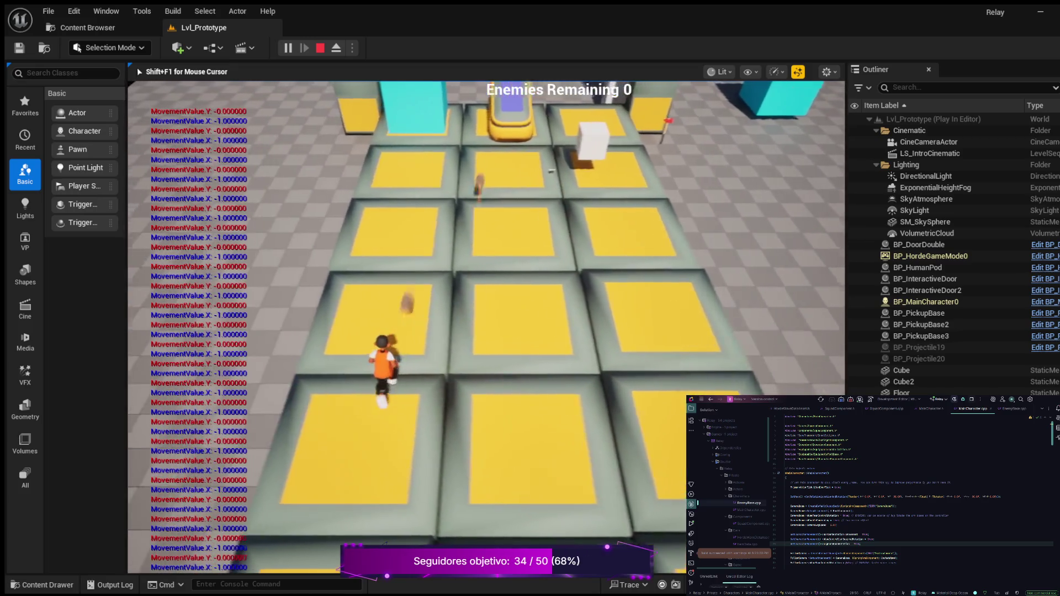
key(d)
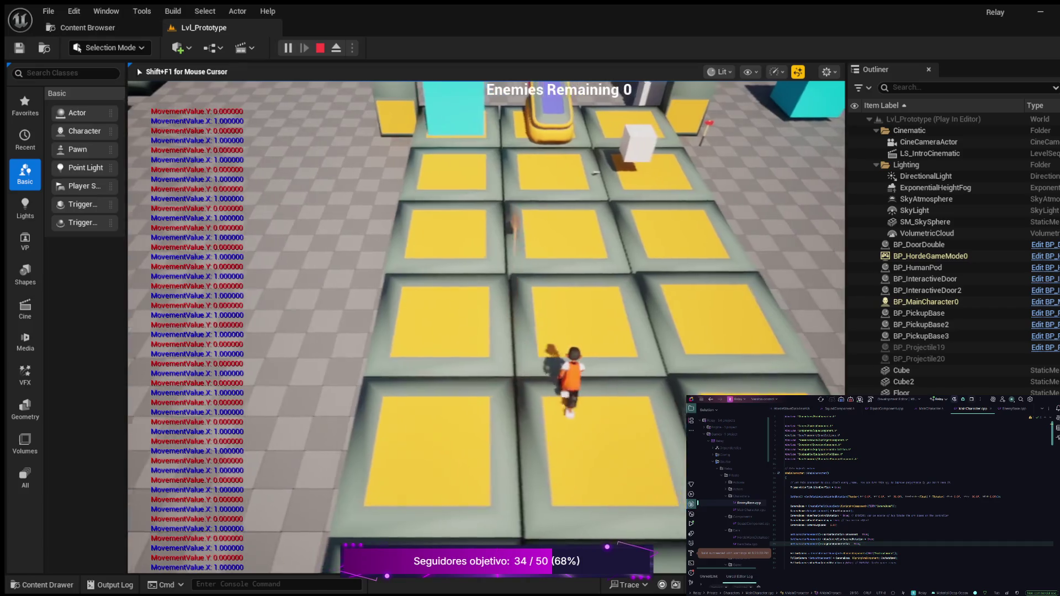
key(s)
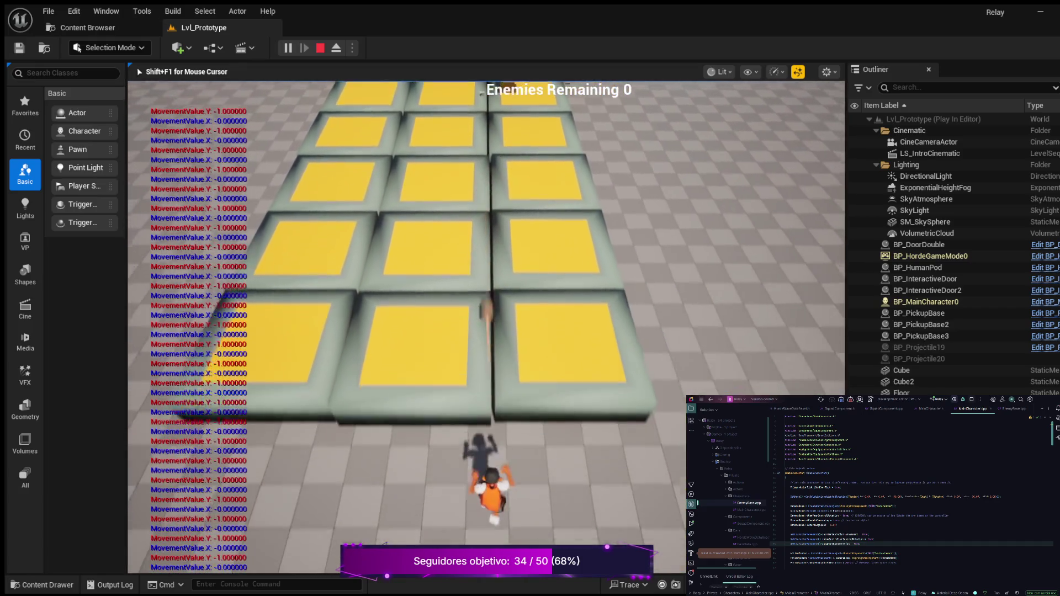
key(Escape)
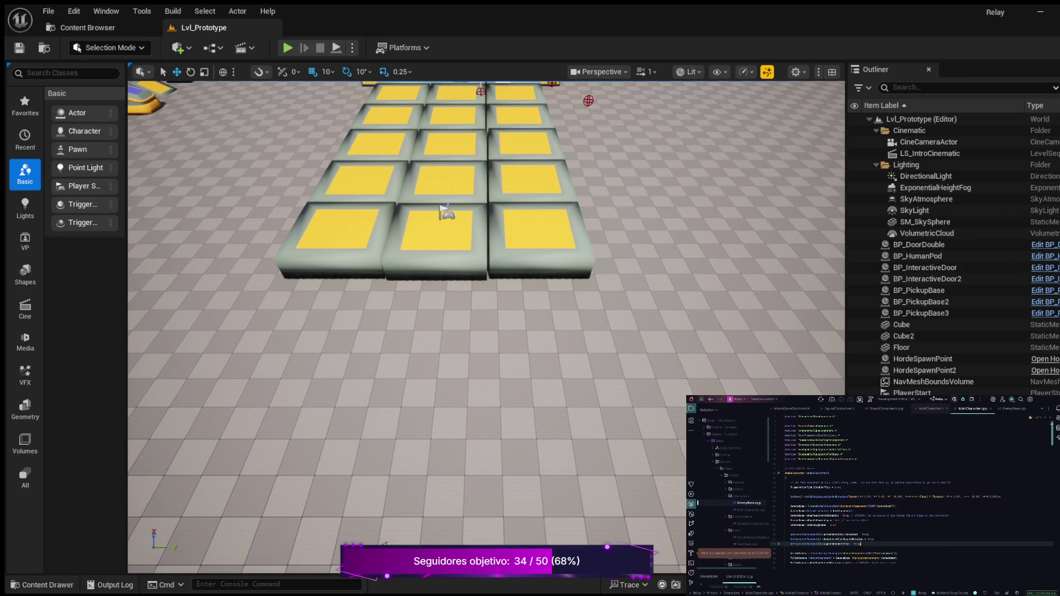
- Bring up MainCharacter.h and scroll up and down through its existing declarations
click(929, 409)
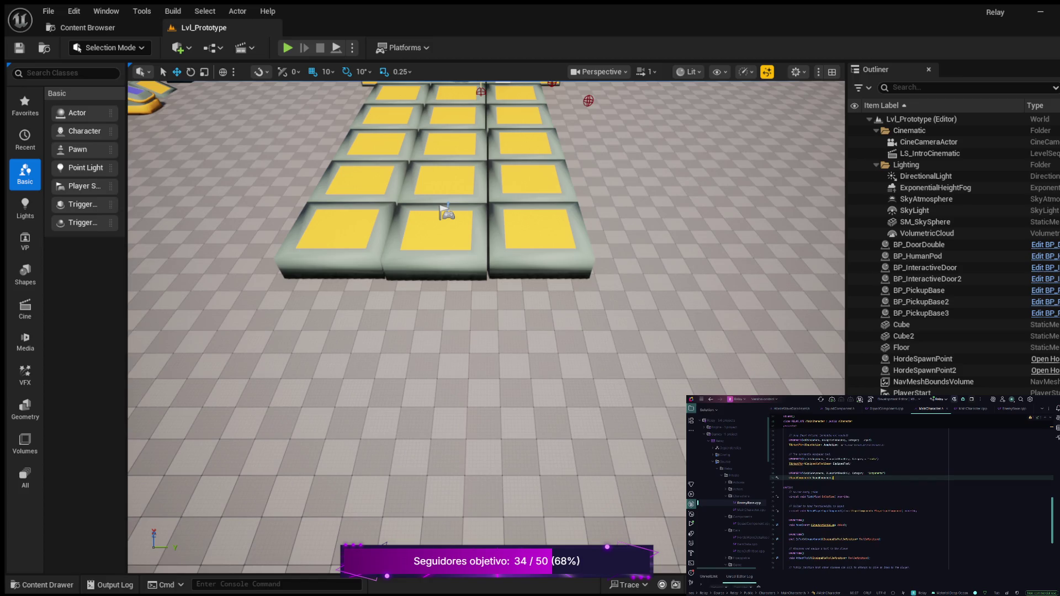
scroll(911, 497, up, 5)
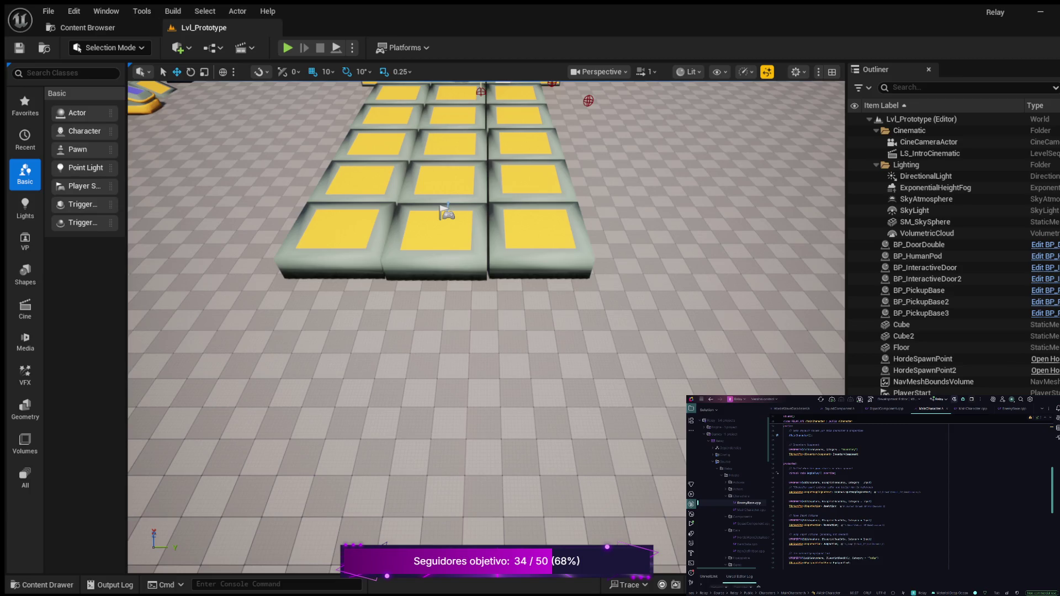
scroll(910, 497, down, 5)
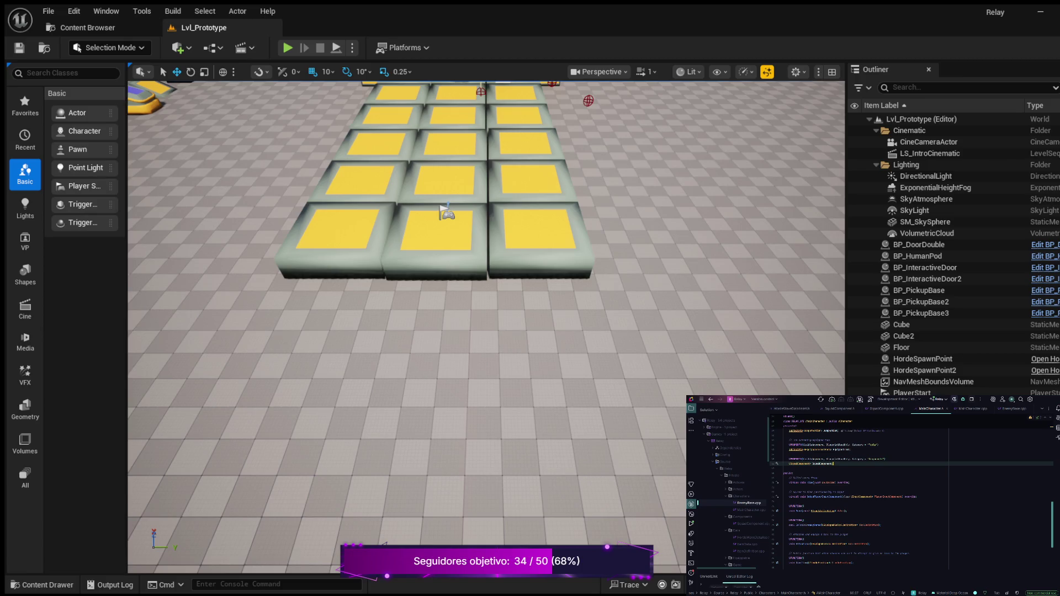
scroll(910, 497, up, 2)
scroll(911, 497, up, 3)
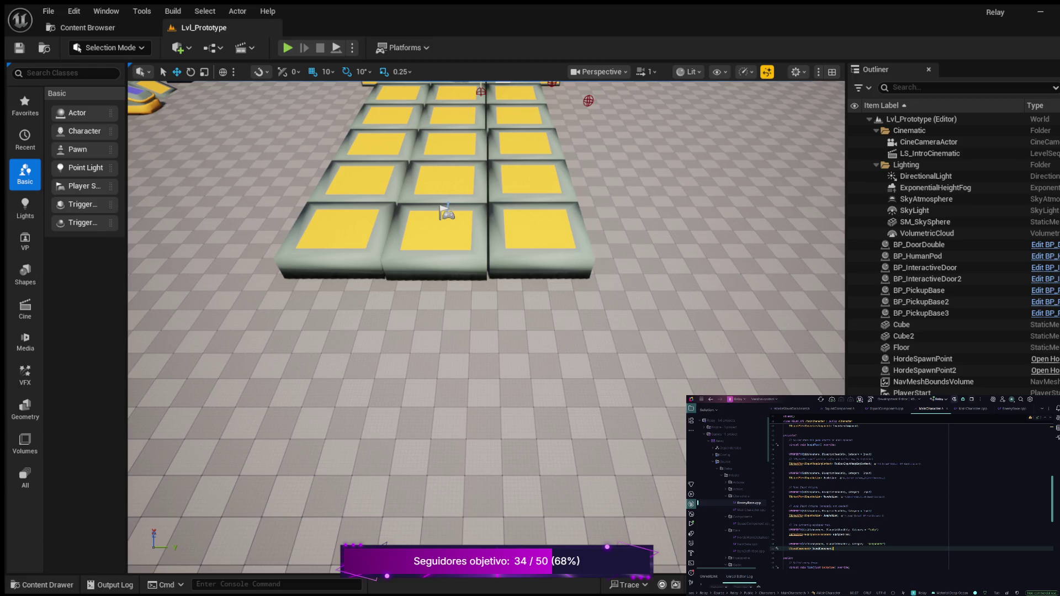
scroll(911, 496, down, 8)
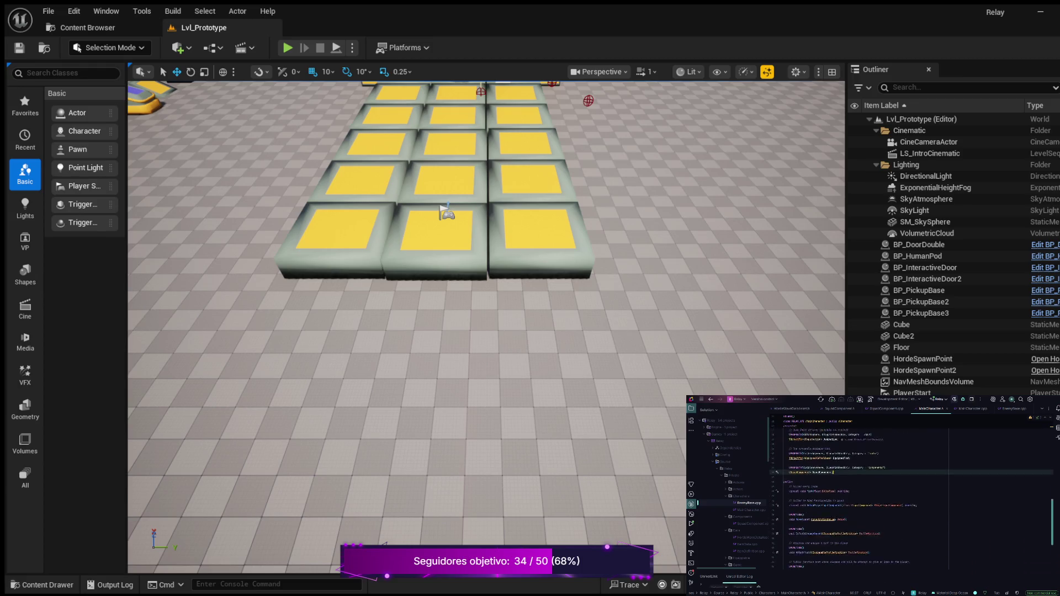
scroll(910, 497, up, 5)
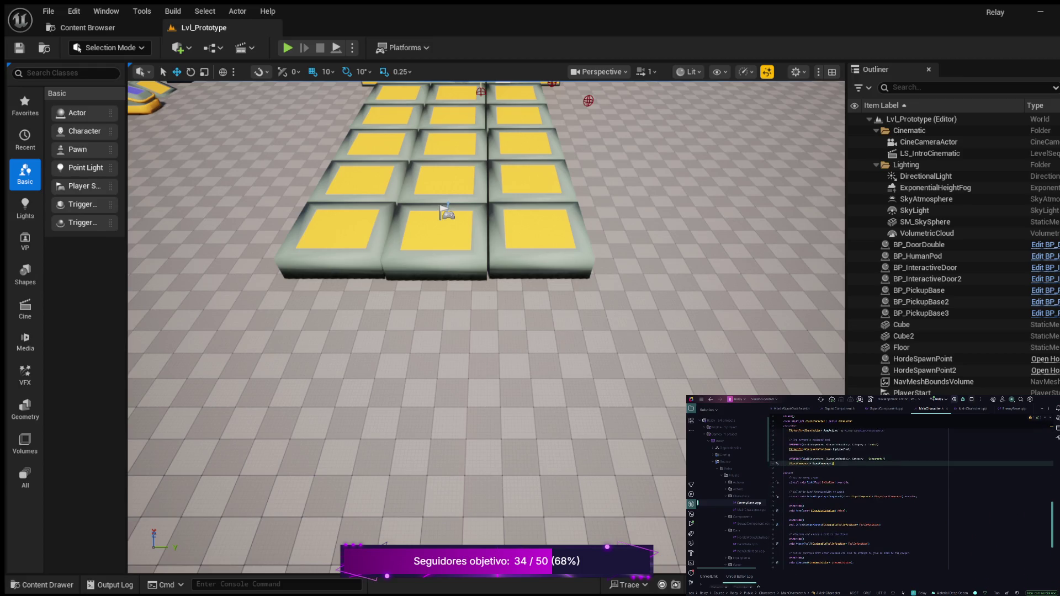
scroll(910, 497, up, 5)
scroll(911, 496, down, 4)
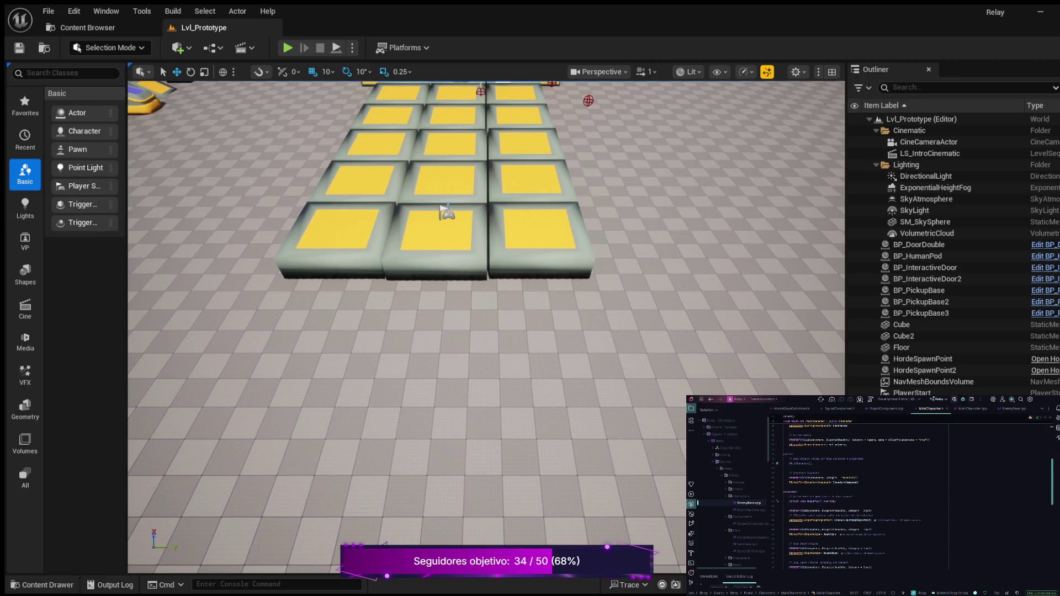
scroll(911, 497, down, 6)
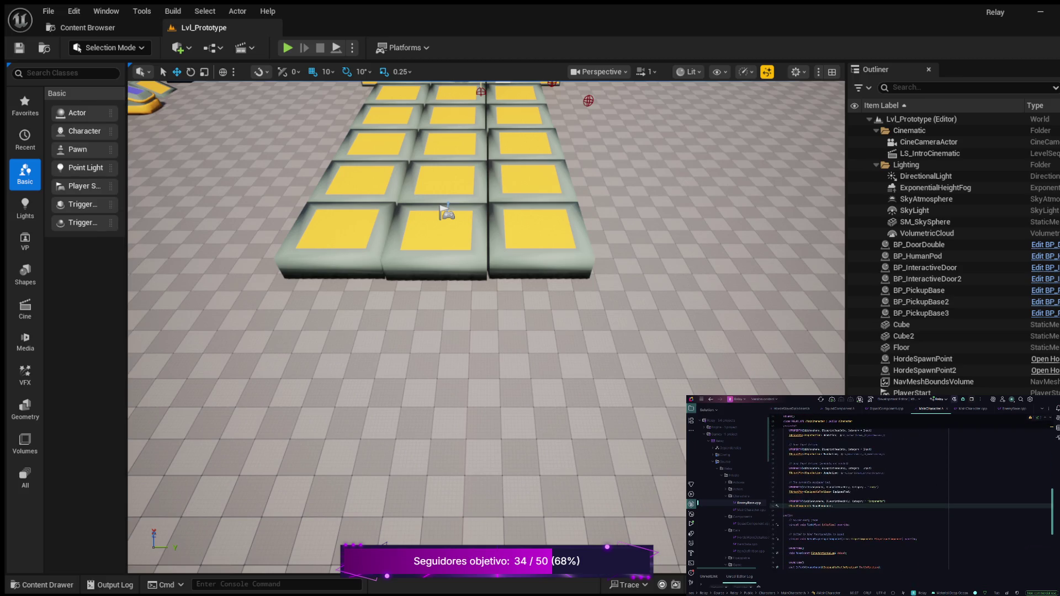
scroll(911, 497, down, 4)
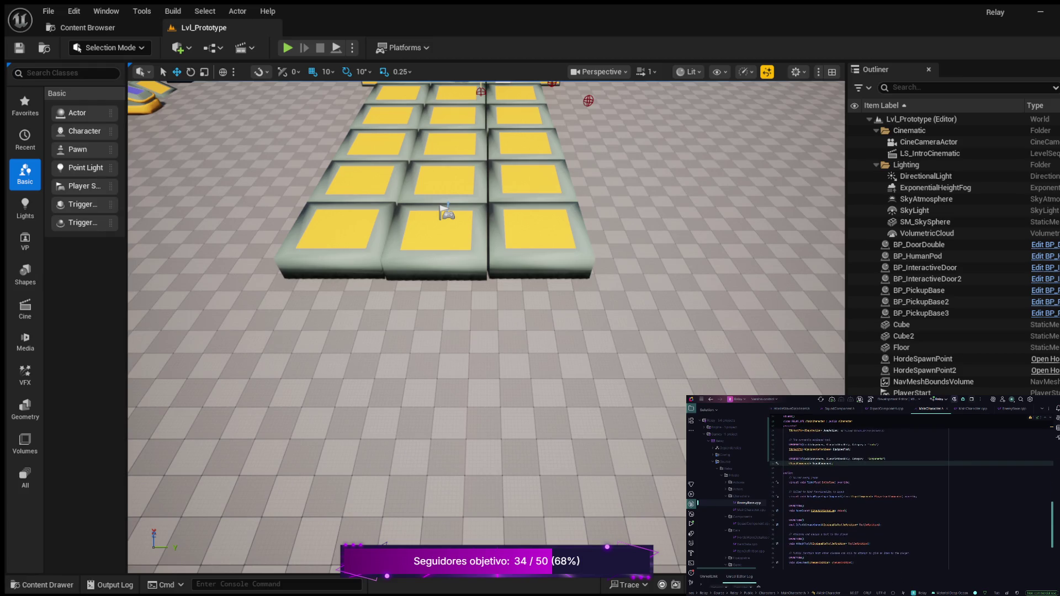
scroll(910, 497, down, 6)
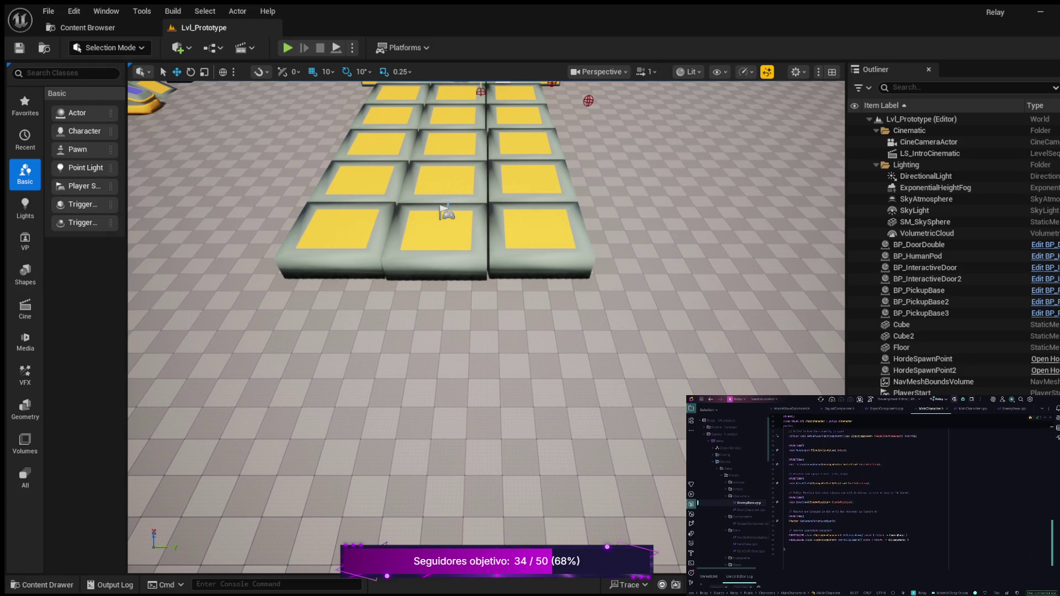
scroll(911, 496, up, 8)
scroll(910, 497, up, 5)
scroll(910, 497, down, 6)
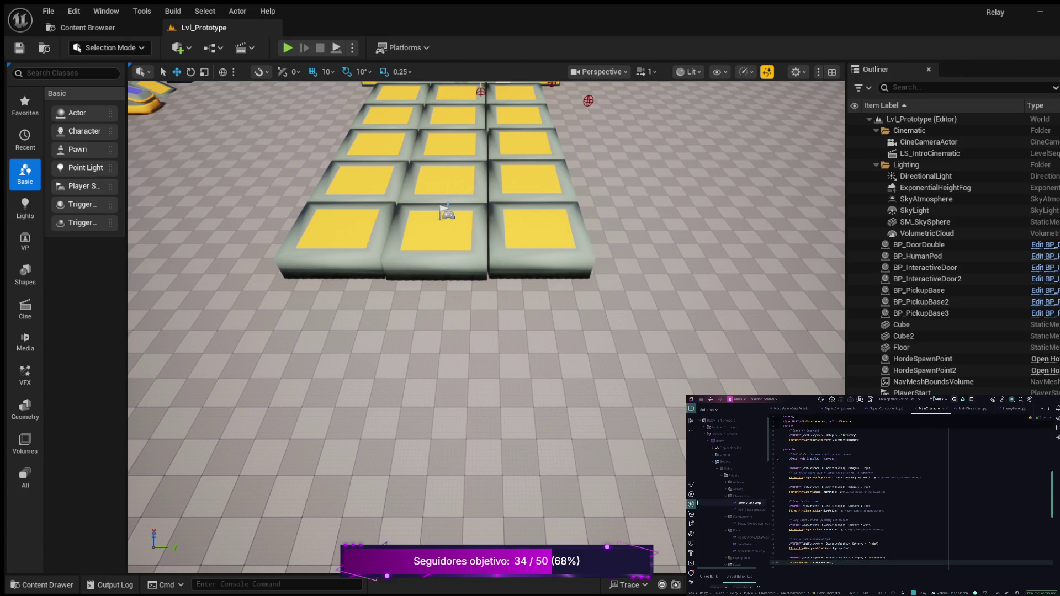
scroll(910, 497, down, 4)
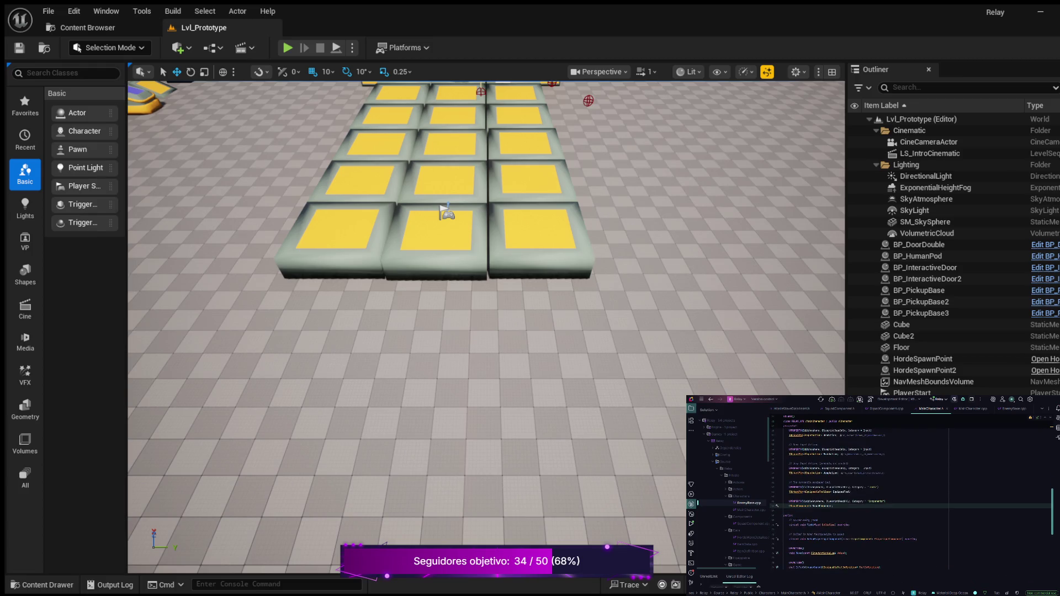
- Declare MoveForward(float Value) and MoveRight below the SquadComponent declaration in MainCharacter.h
key(Return)
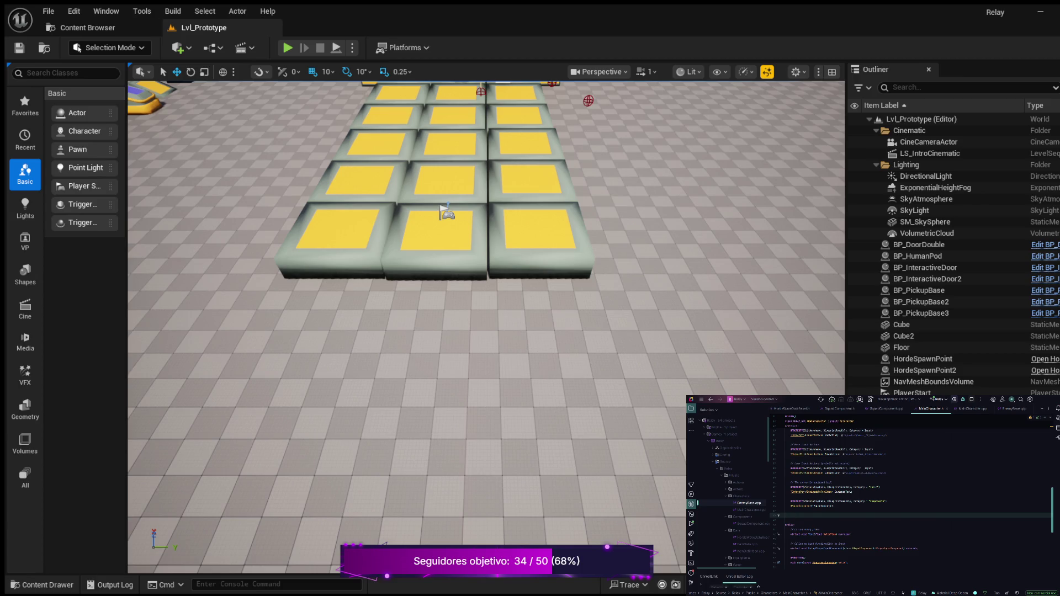
text(void Re)
key(Tab)
key(BackSpace)
key(BackSpace)
key(BackSpace)
text(lue)
key(Return)
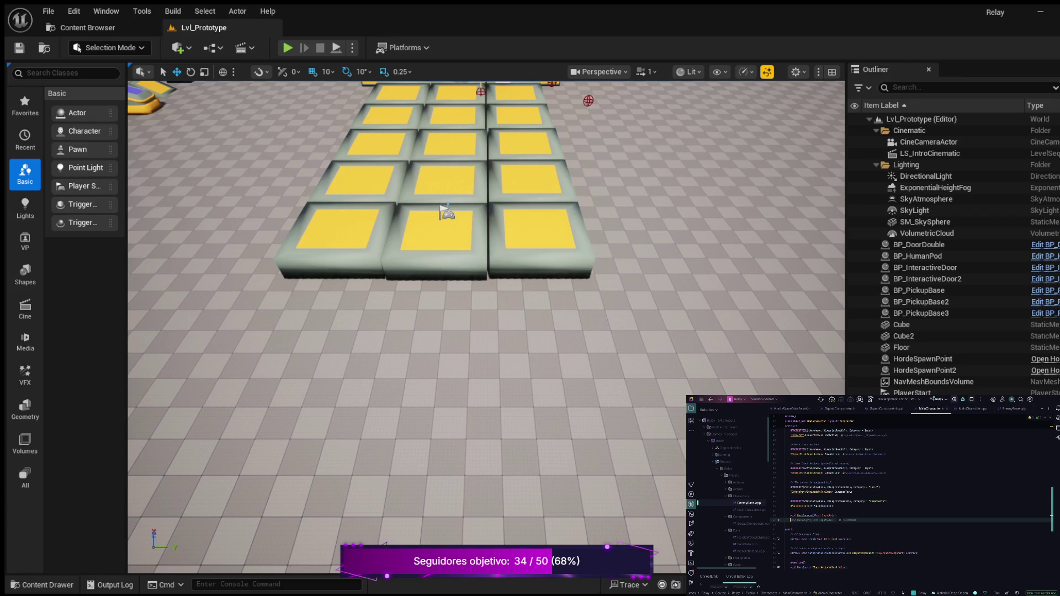
key(Tab)
- Generate empty MoveForward and MoveRight definitions in MainCharacter.cpp with Alt+Enter
key(Up)
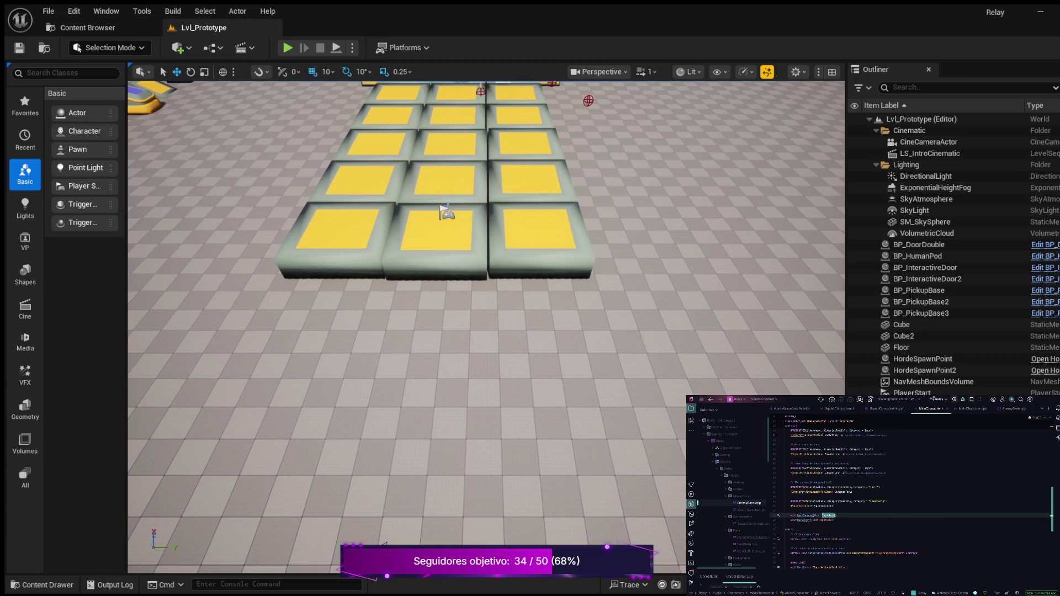
key(alt+Return)
key(Return)
key(ctrl+Tab)
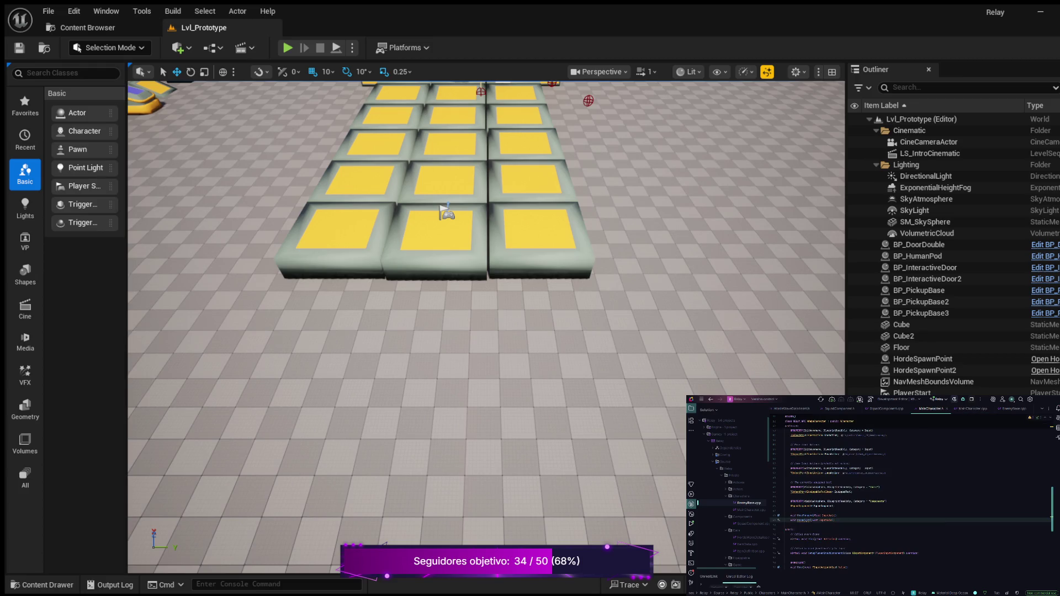
key(alt+Return)
key(Return)
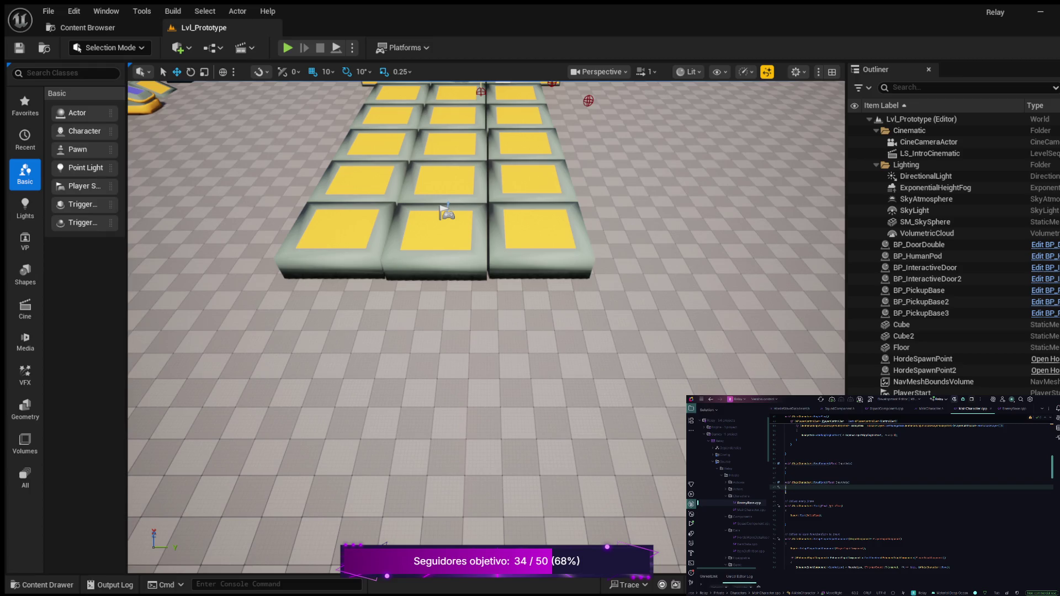
click(786, 468)
- Start MoveForward with a comment, a braced if block and a Rotation line from GetControlRotation
key(Return)
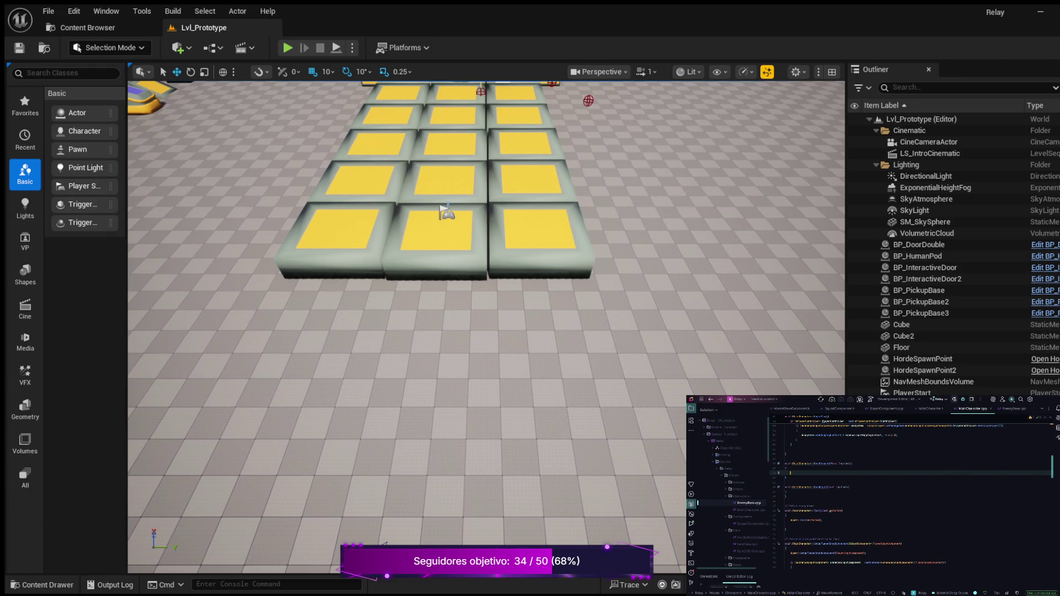
text(//)
text(Get)
key(Tab)
text({)
key(Return)
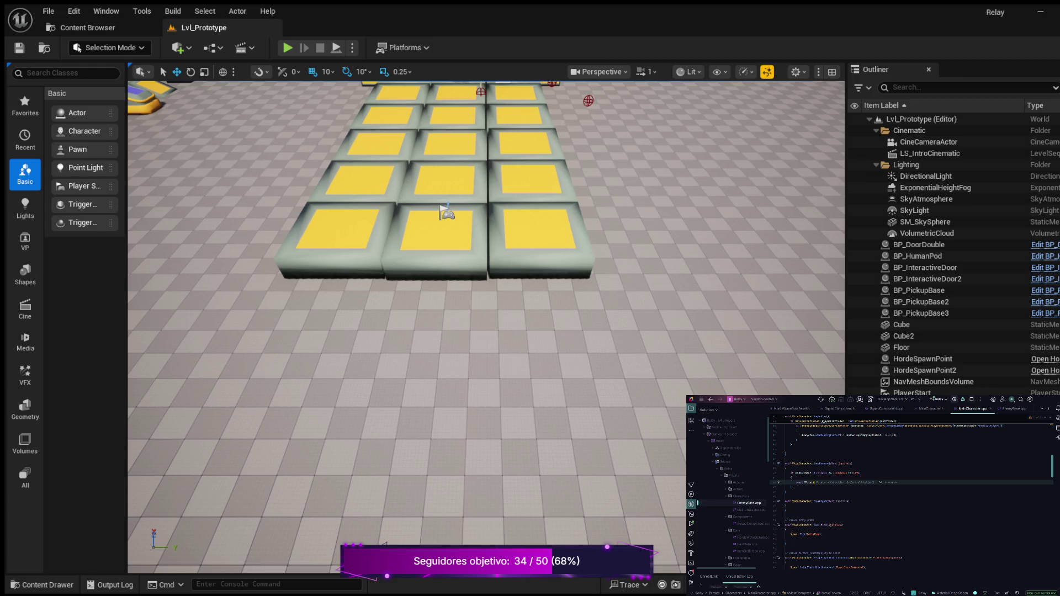
text(ion)
text( = Ge)
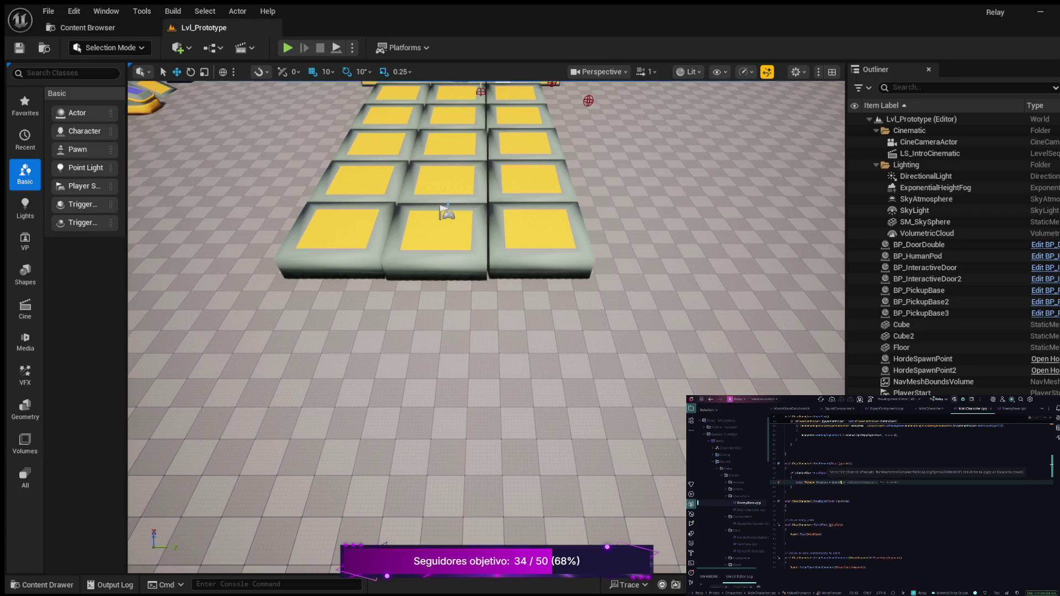
key(Tab)
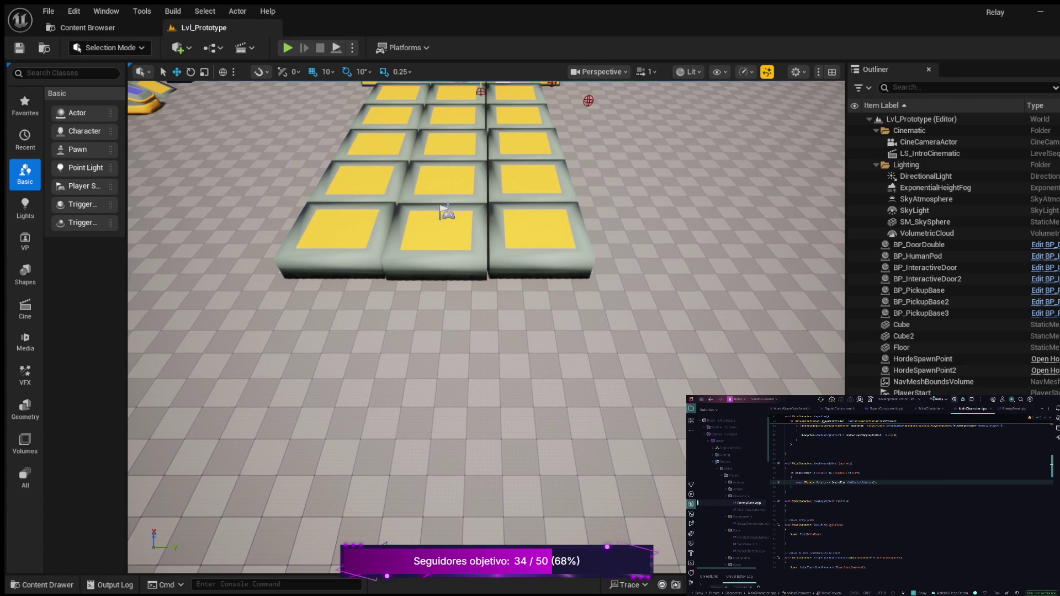
- Add an FRotator yaw-rotation line and the forward-vector calculation line below it
key(Return)
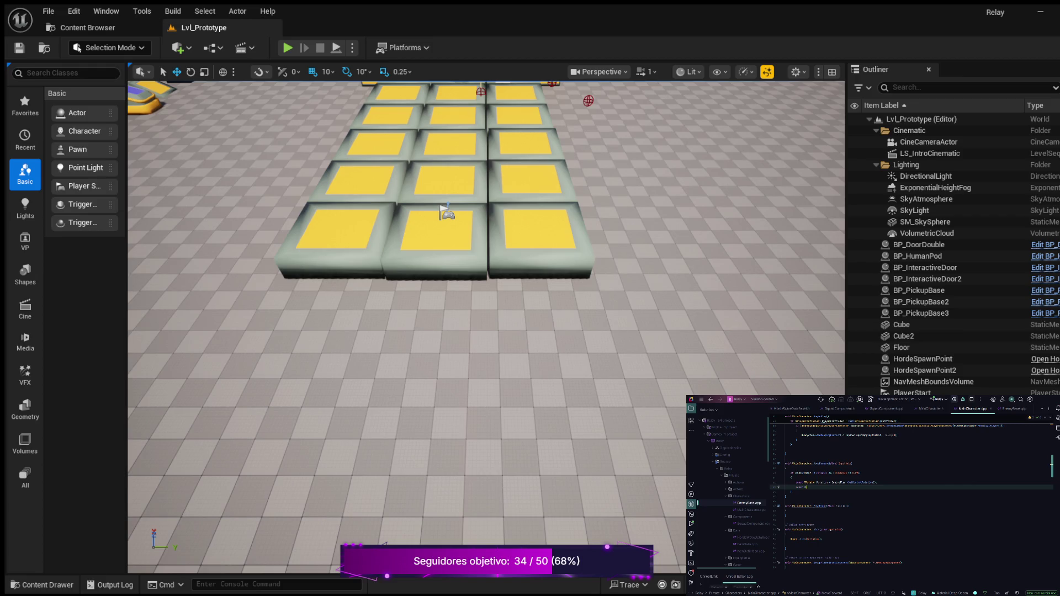
text(r)
key(BackSpace)
text(awRot)
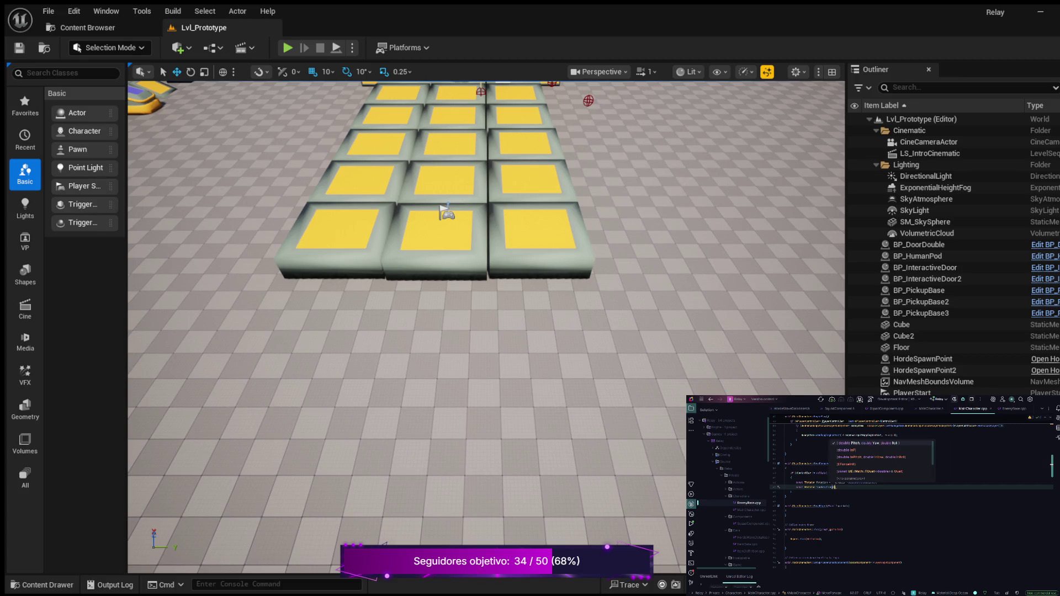
text(0, )
text(;)
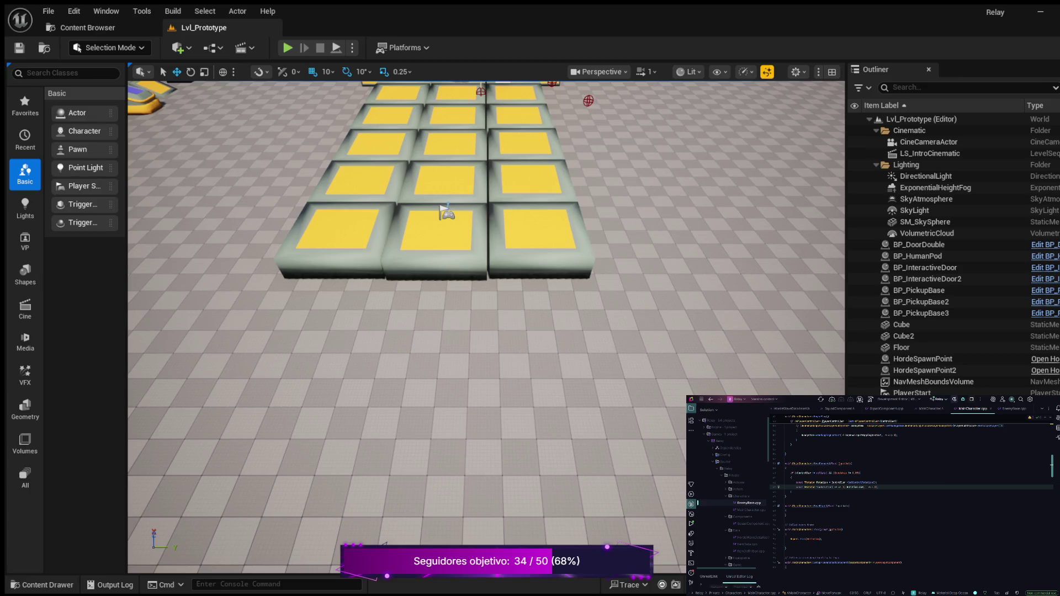
key(Return)
text(//)
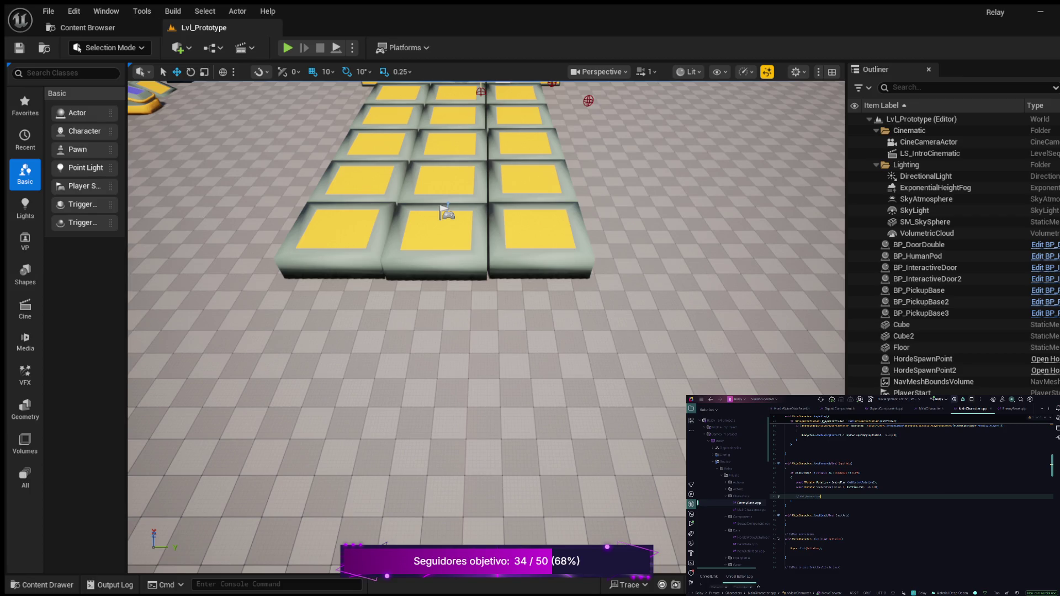
key(Tab)
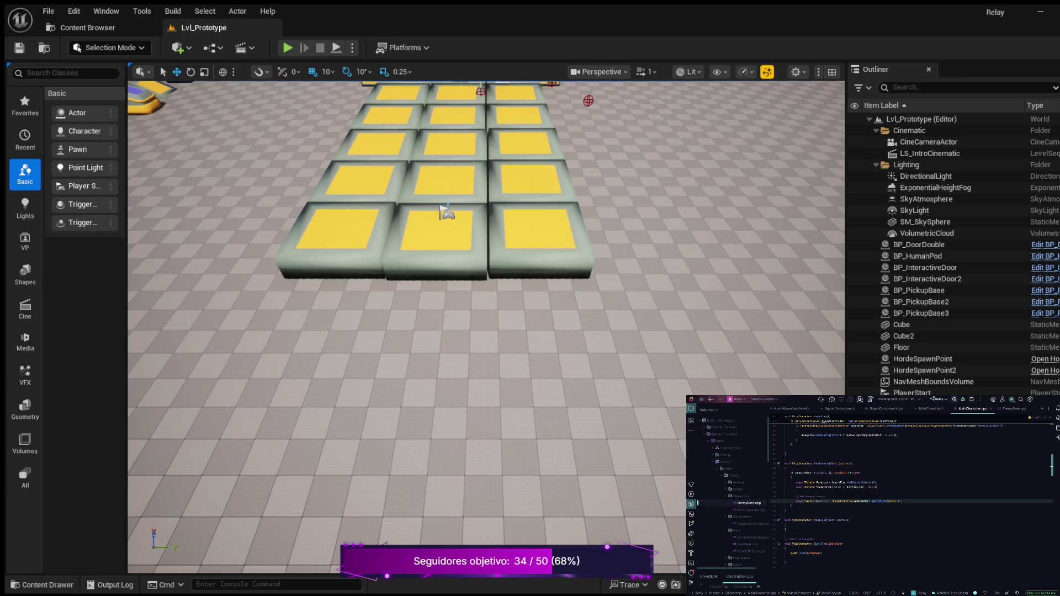
- Add AddMovementInput(Direction, ScaleValue) to MoveForward and select the if-block for copying
key(Return)
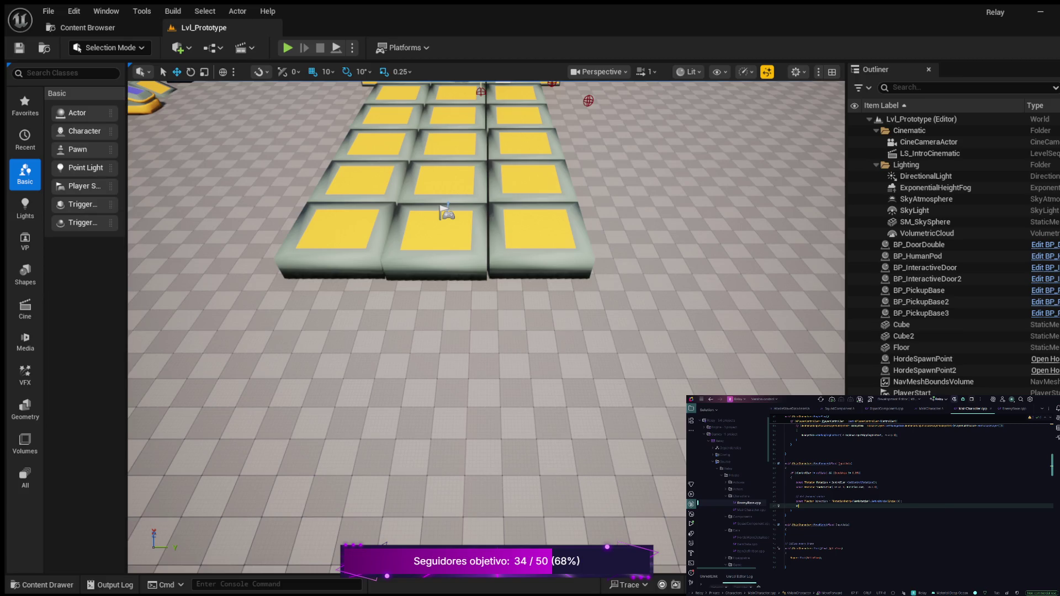
key(Tab)
key(ctrl+w)
key(ctrl+w)
key(ctrl+w)
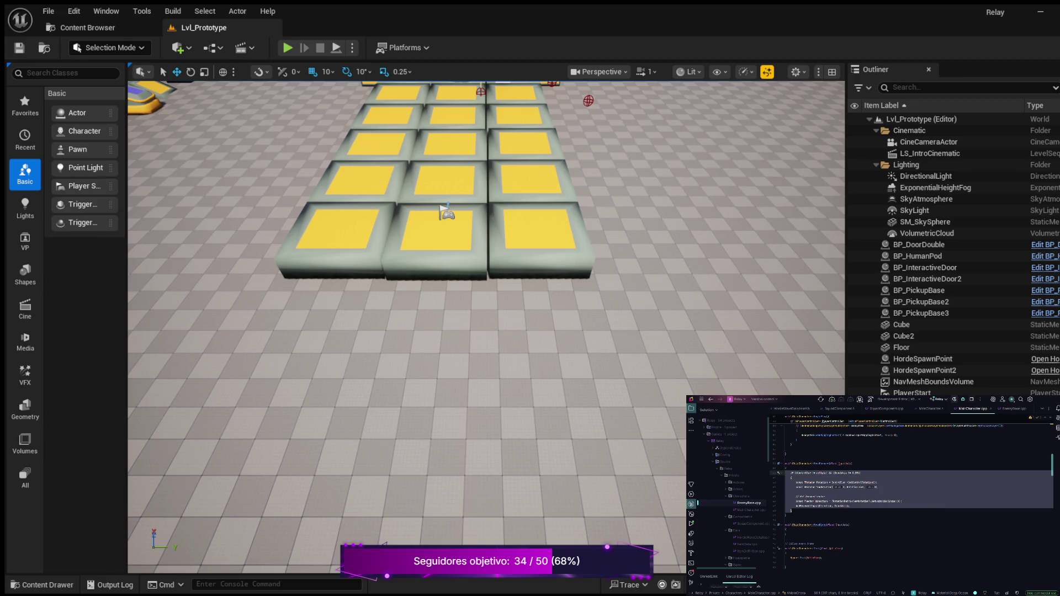
click(785, 530)
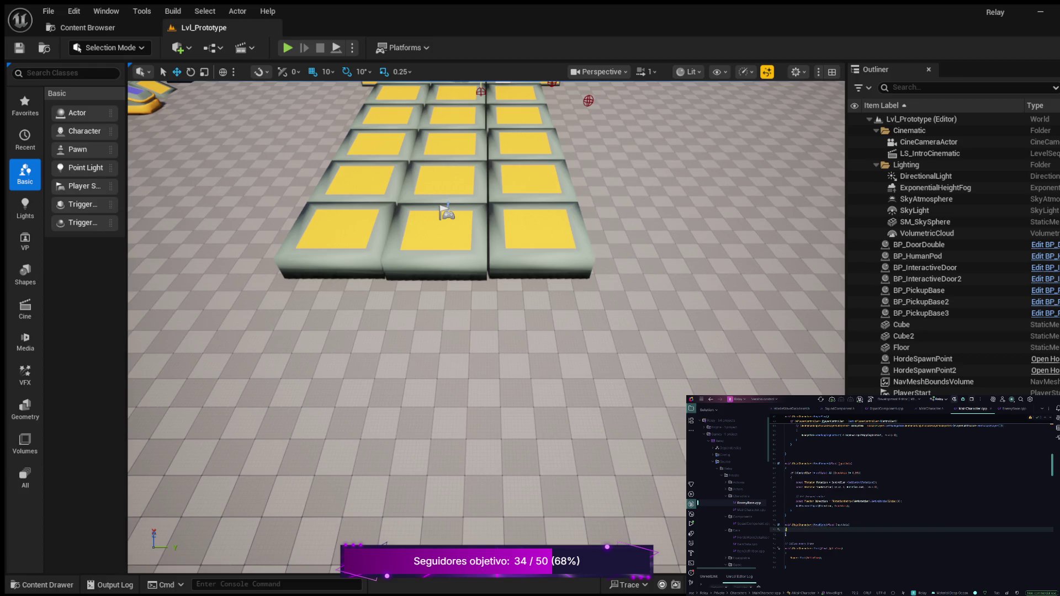
- Paste the copied rotation, direction and movement-input block into MoveRight and adjust its lines
key(ctrl+v)
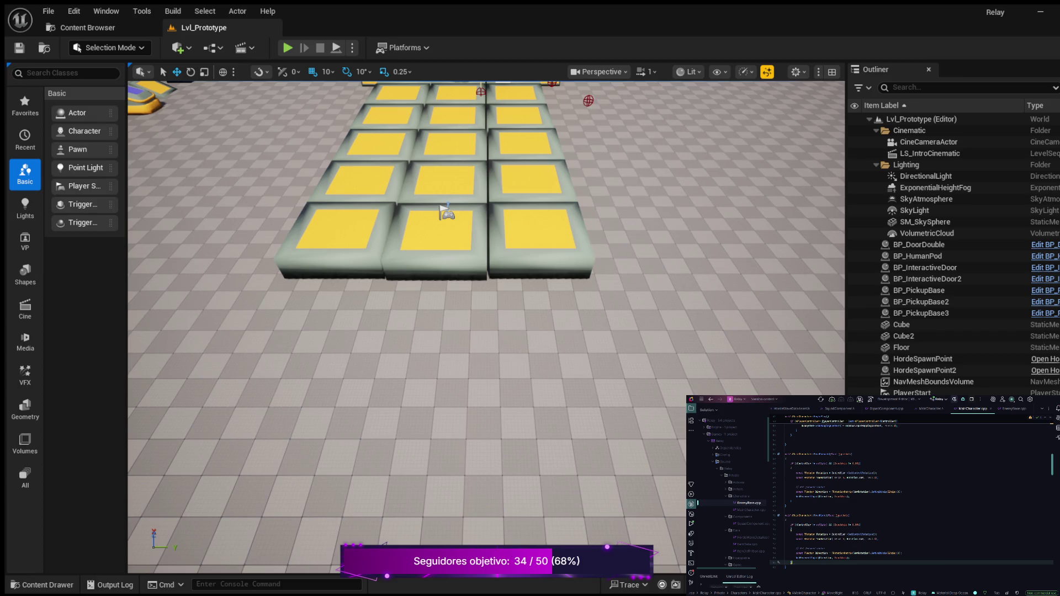
key(Return)
click(818, 549)
click(898, 553)
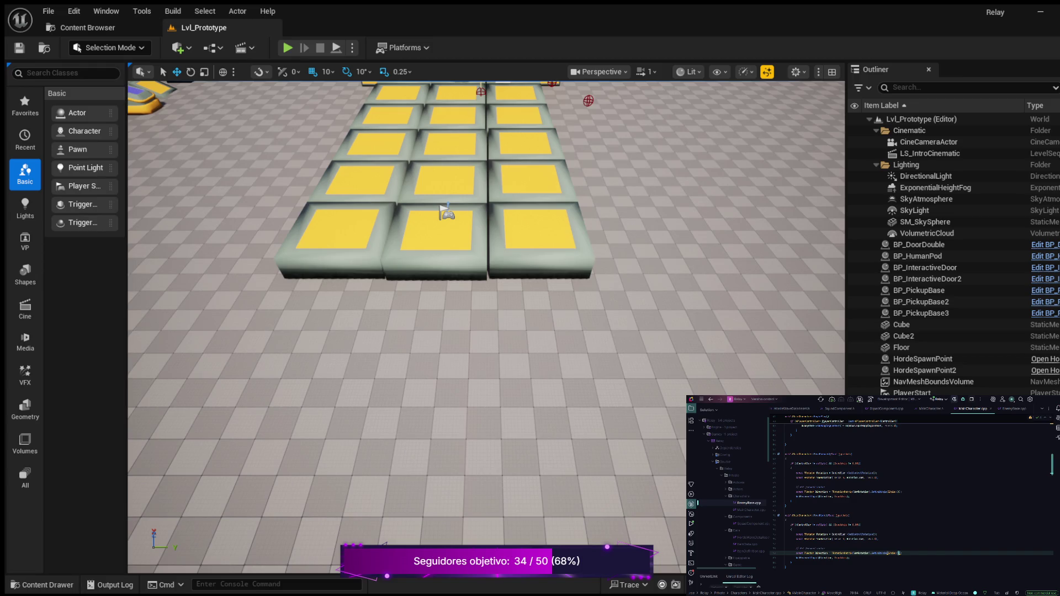
scroll(911, 497, down, 5)
- Make two copies of the MoveAction BindAction line and comment out the top copy
scroll(911, 493, down, 2)
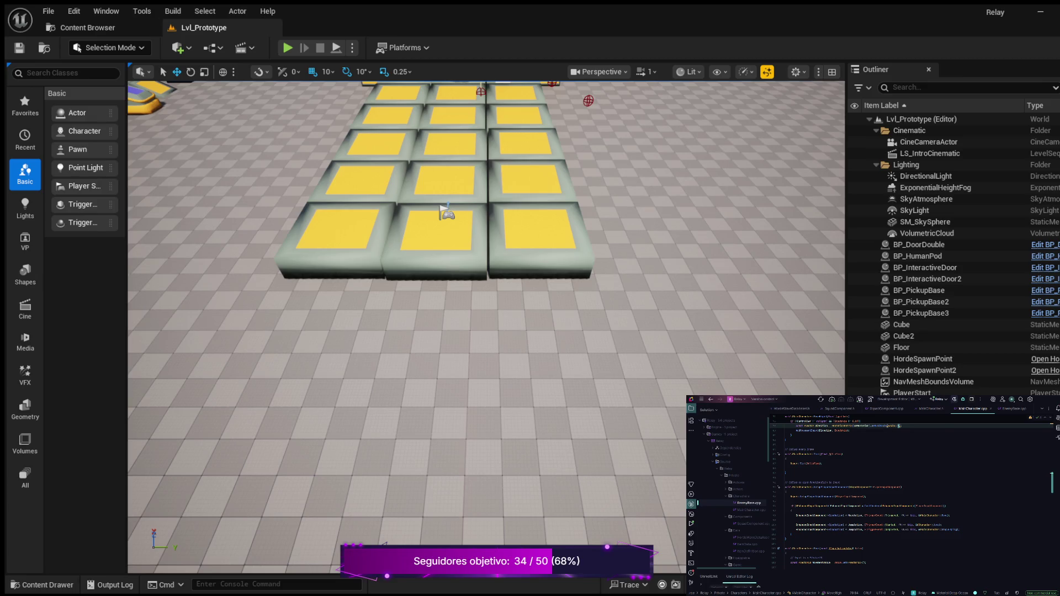
scroll(910, 491, down, 1)
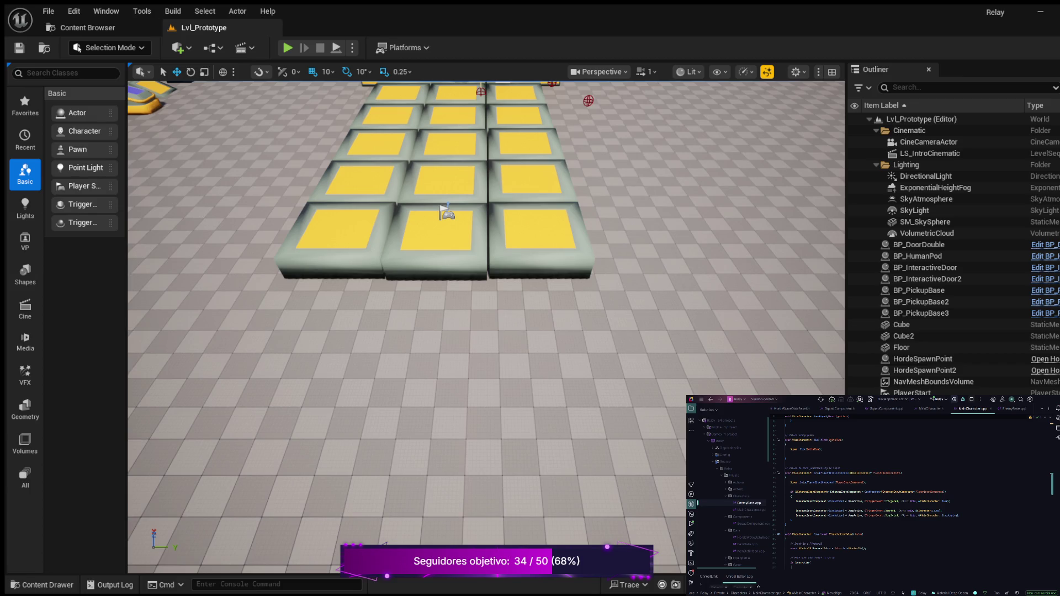
click(810, 501)
key(ctrl+d)
key(ctrl+d)
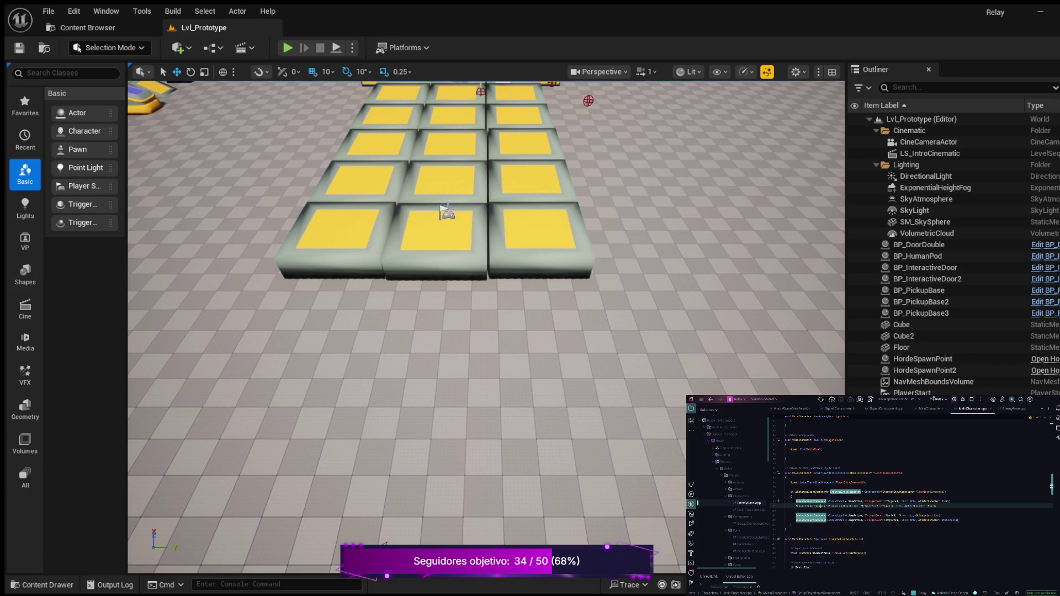
key(Up)
key(Up)
key(ctrl+slash)
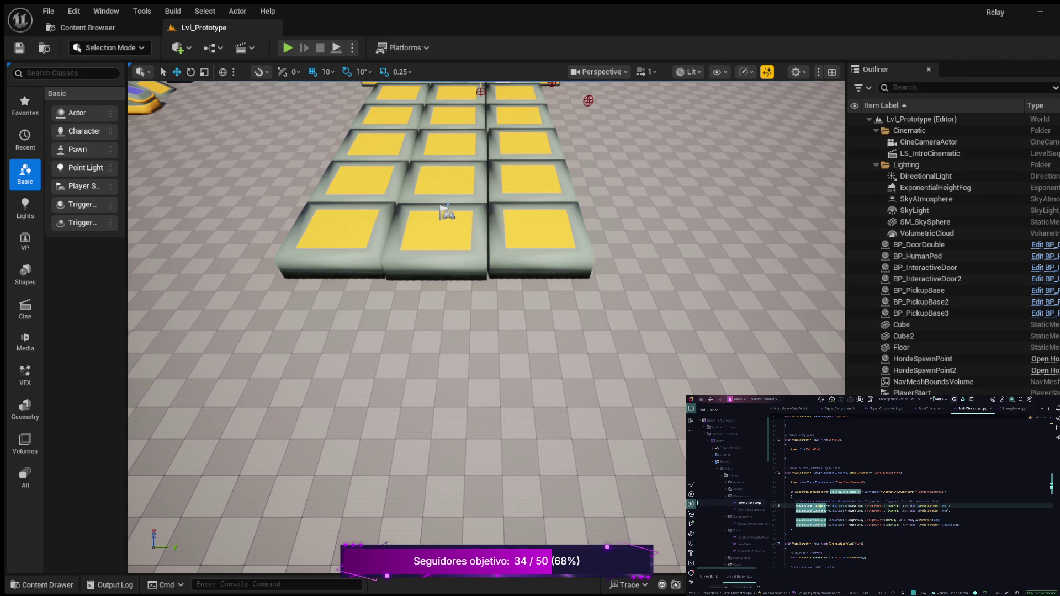
click(854, 506)
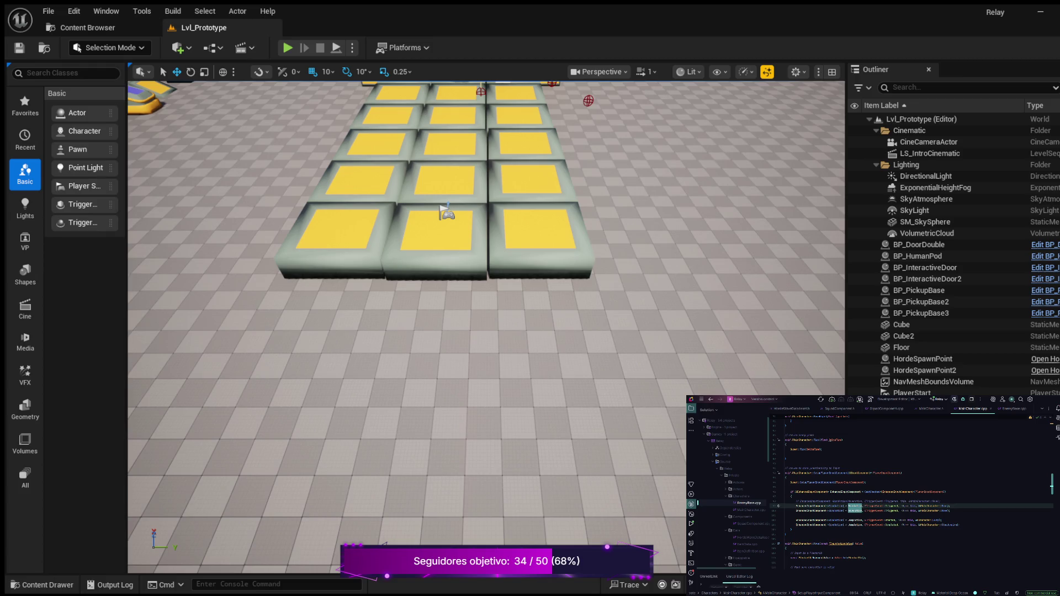
- In MainCharacter.h, copy the MoveAction UPROPERTY lines and paste a copy renamed for forward movement
key(ctrl+b)
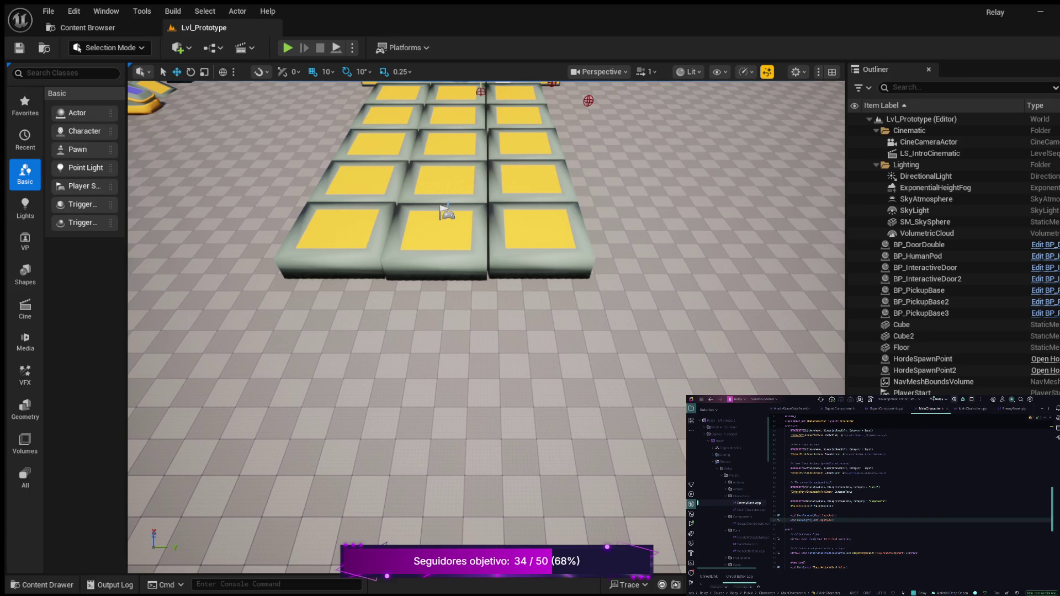
scroll(910, 497, up, 5)
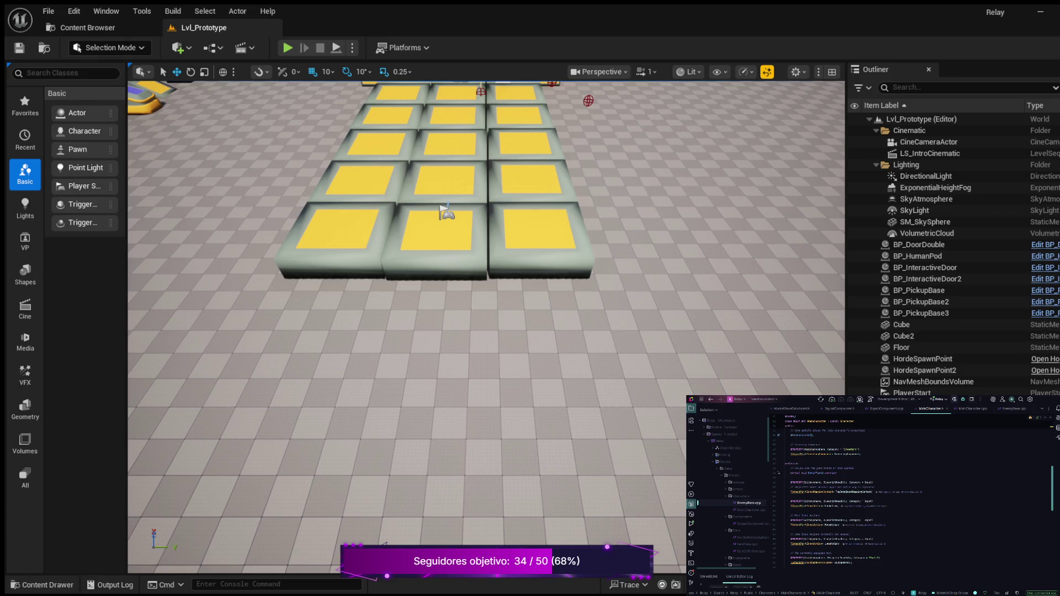
drag(790, 520, 841, 525)
key(ctrl+c)
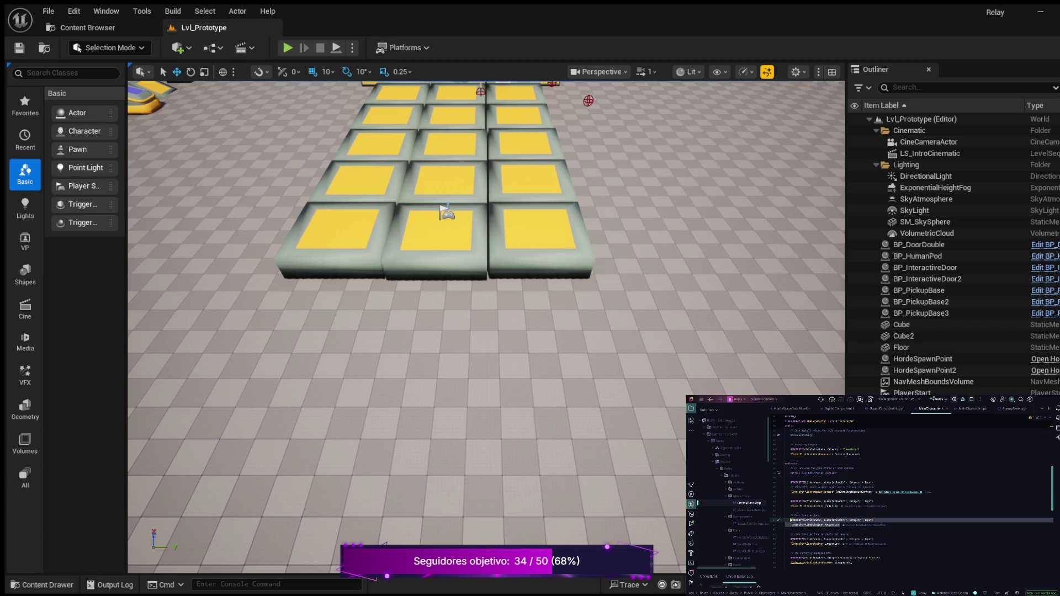
click(841, 524)
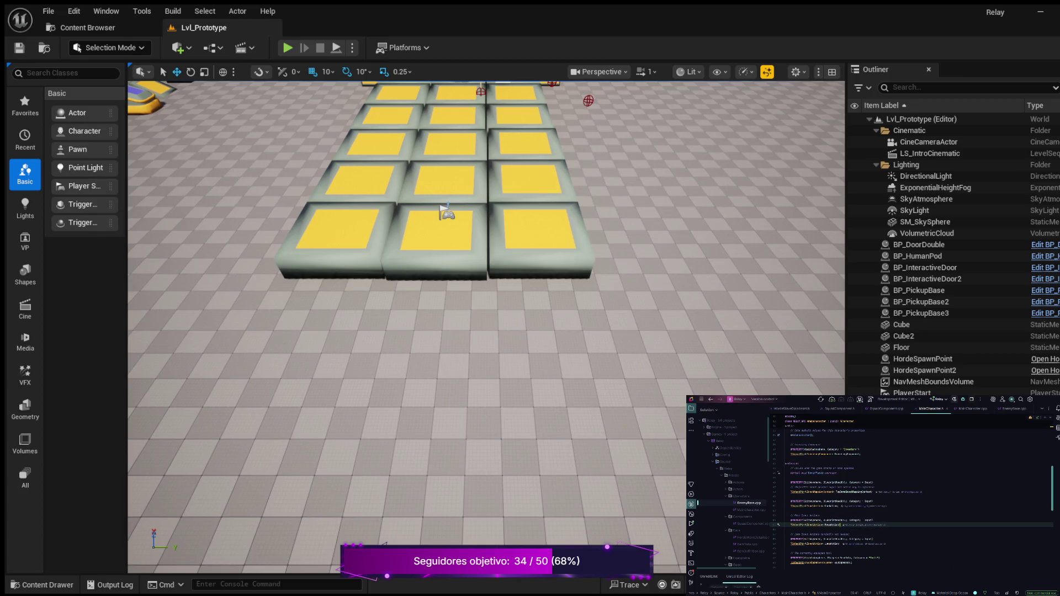
key(Return)
key(Return)
key(ctrl+v)
double_click(832, 540)
text(MoveFora)
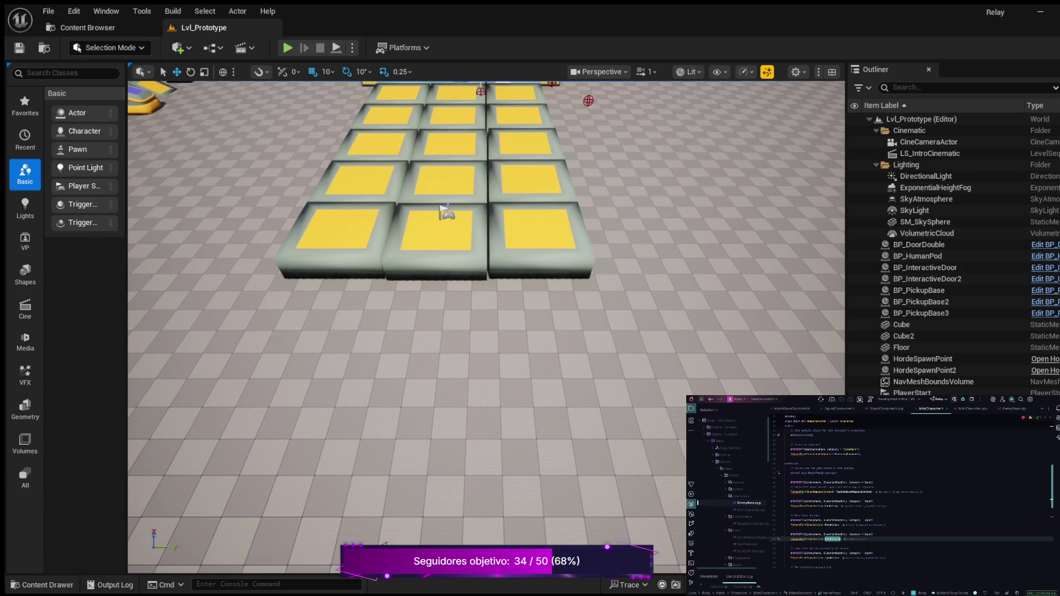
- Paste a second copy named MoveRight and correct the first property's name to MoveForward
key(Return)
key(Return)
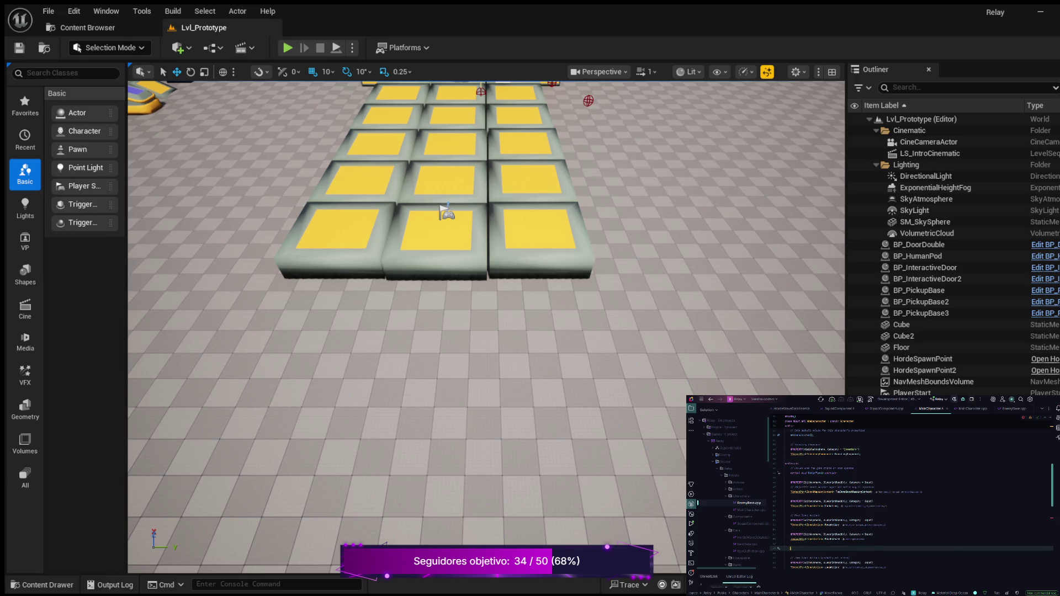
key(ctrl+v)
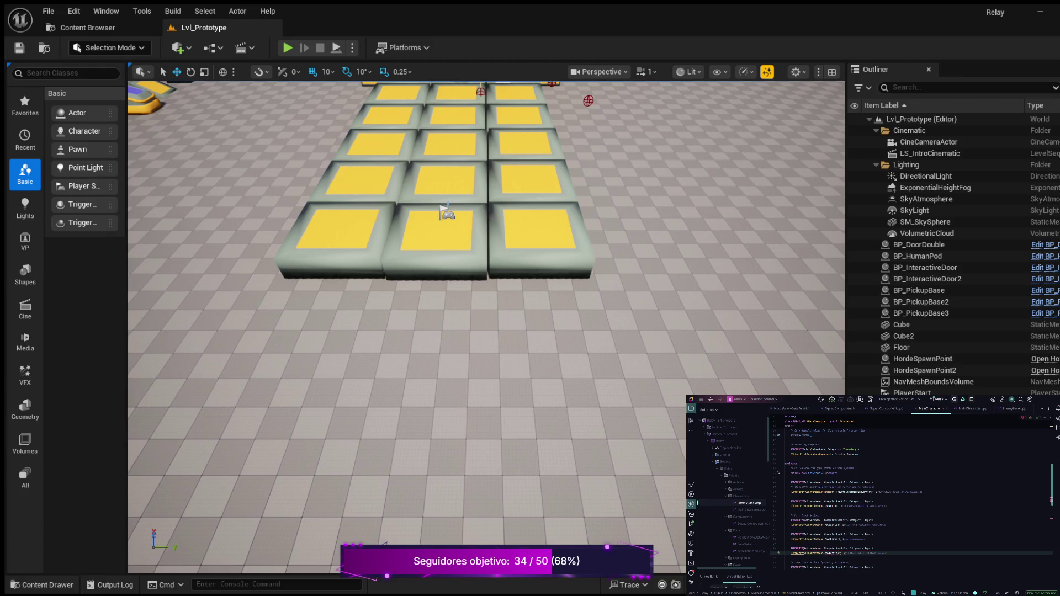
key(BackSpace)
key(BackSpace)
key(BackSpace)
text(Right)
key(Up)
key(Up)
key(Up)
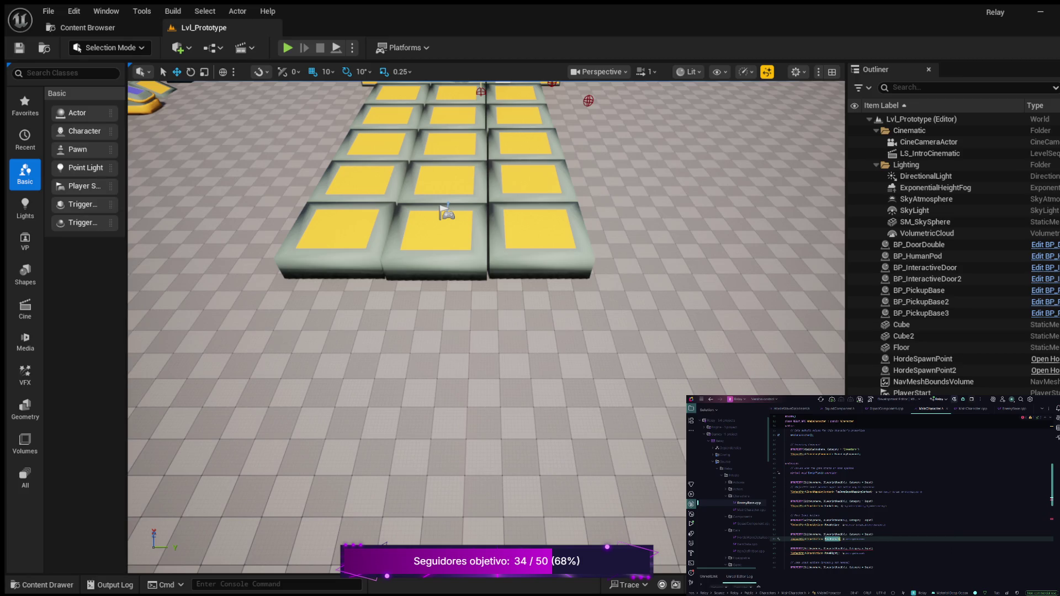
text(Forward)
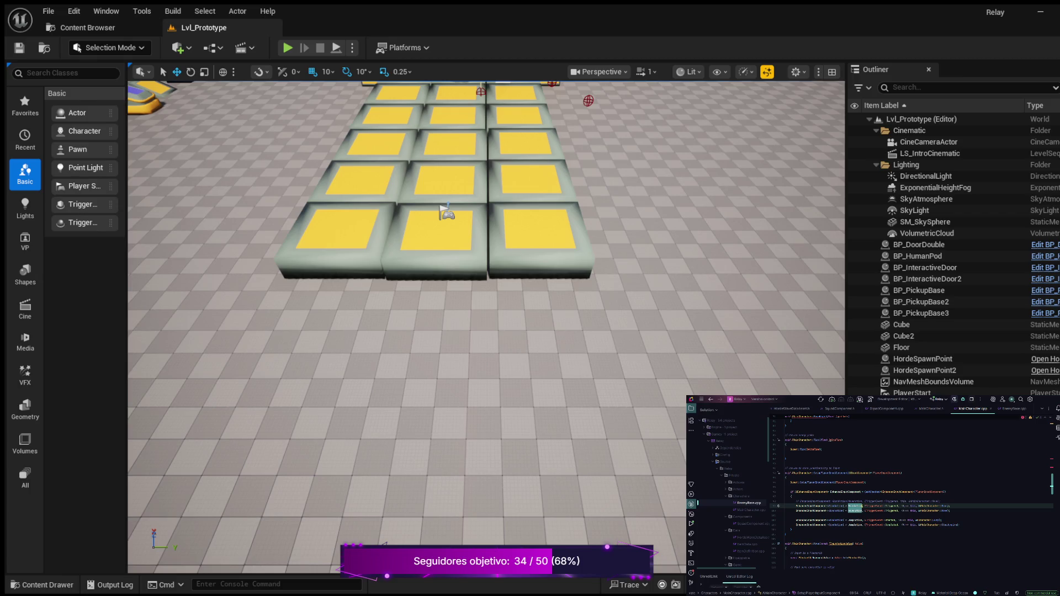
key(BackSpace)
key(BackSpace)
key(BackSpace)
key(BackSpace)
key(Return)
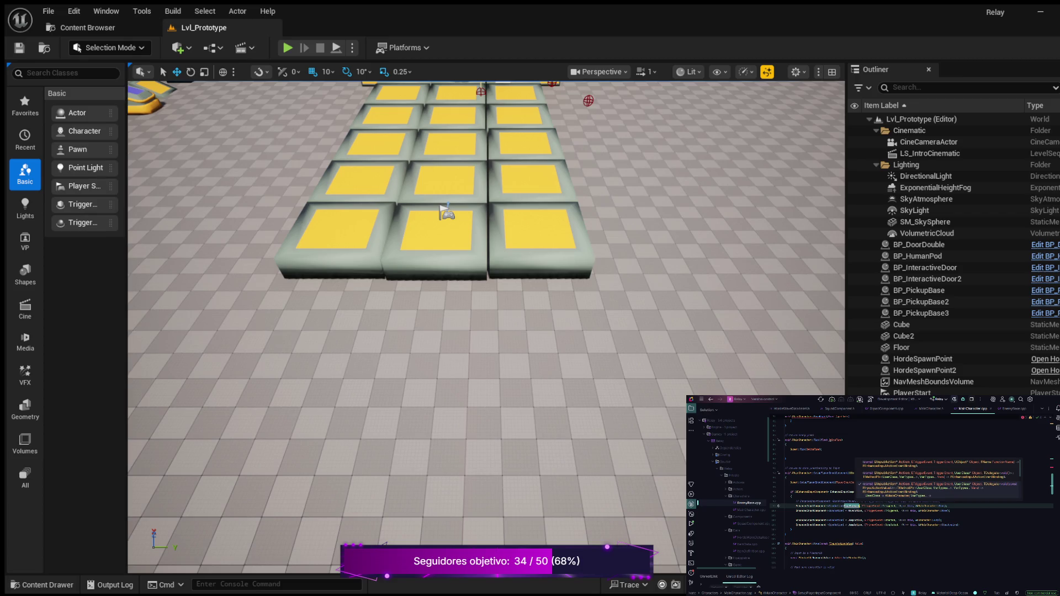
click(943, 506)
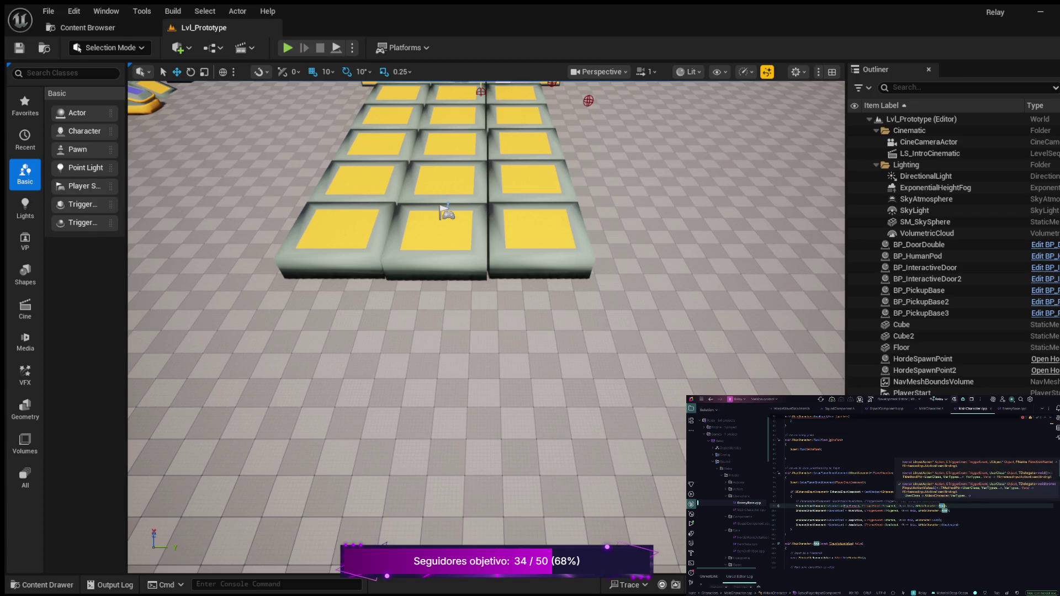
key(Escape)
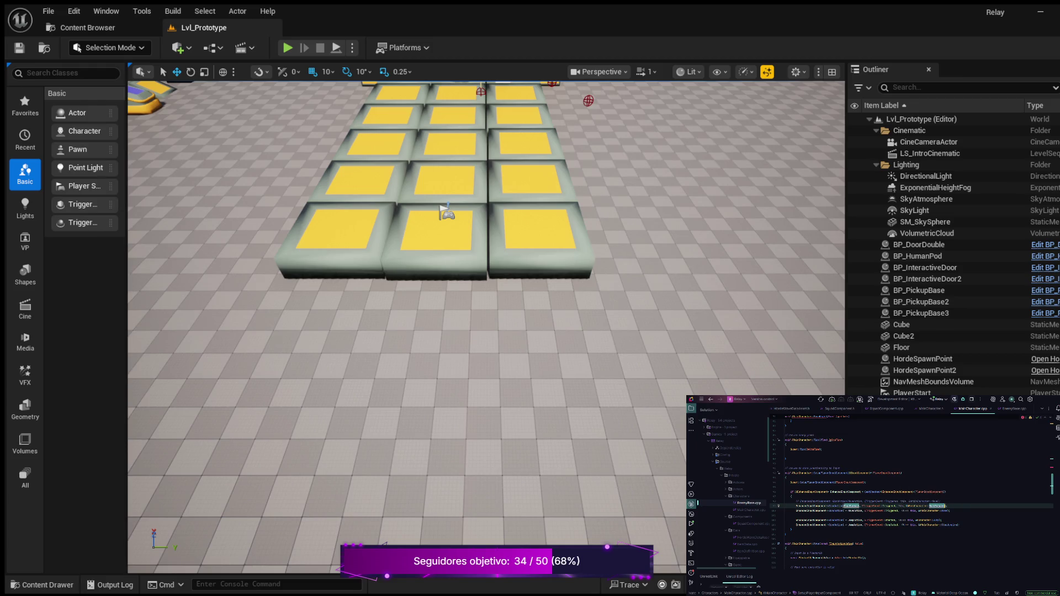
key(ctrl+shift+space)
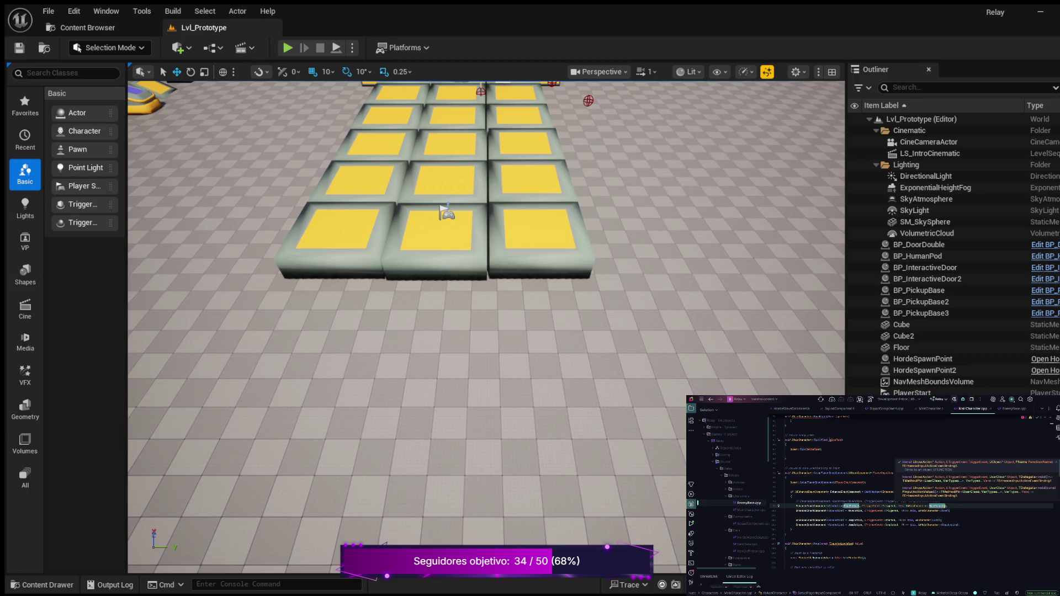
key(Escape)
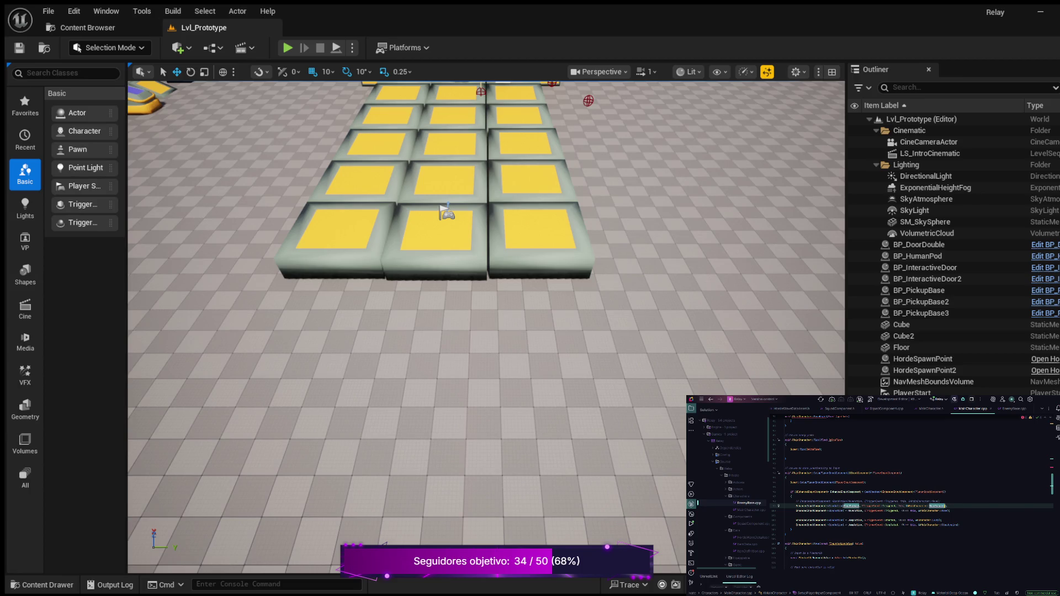
scroll(911, 491, down, 5)
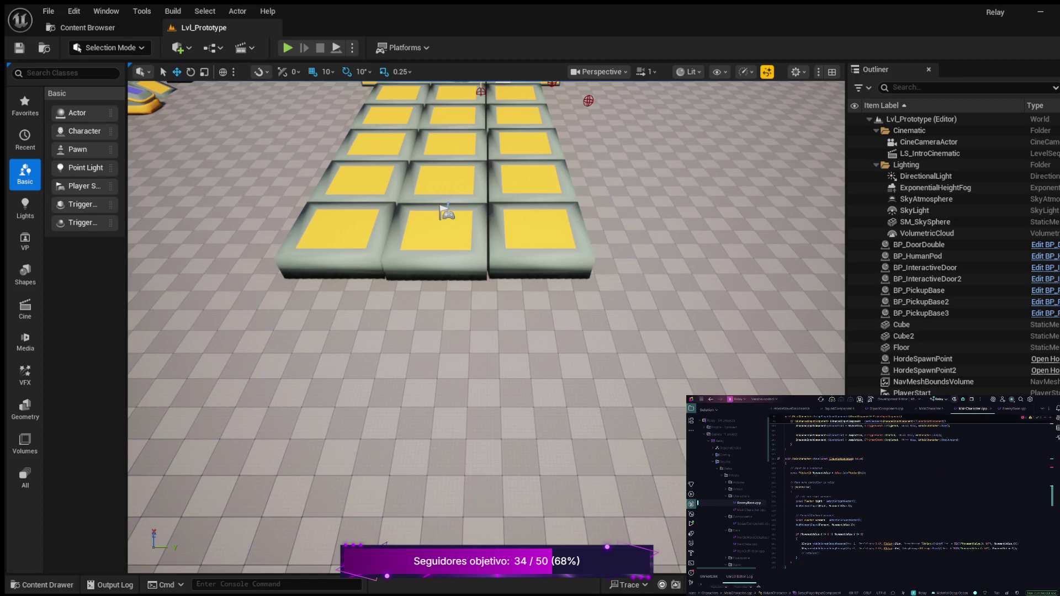
scroll(911, 491, down, 8)
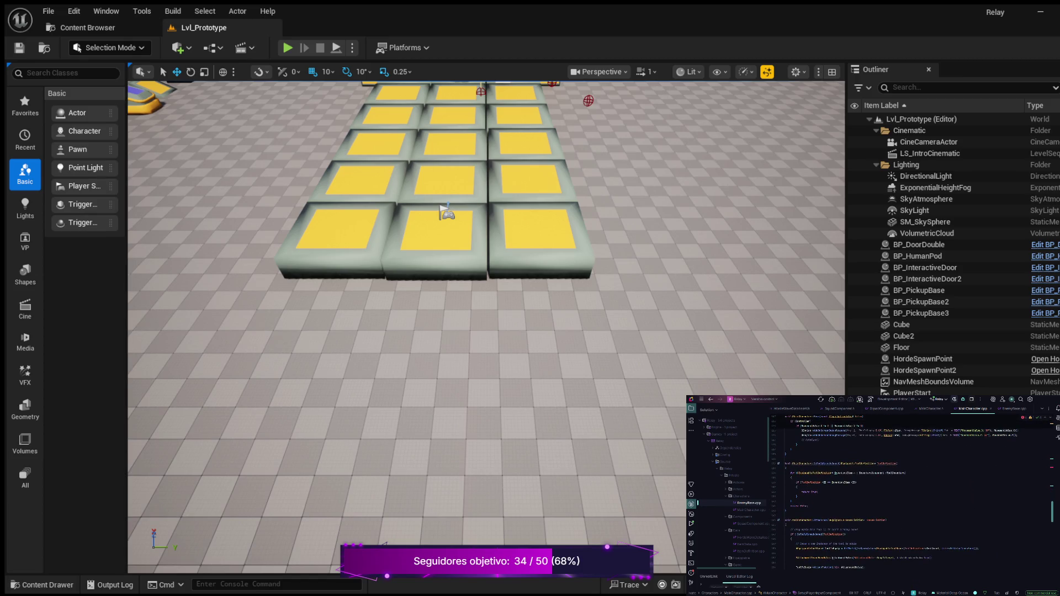
scroll(910, 491, down, 5)
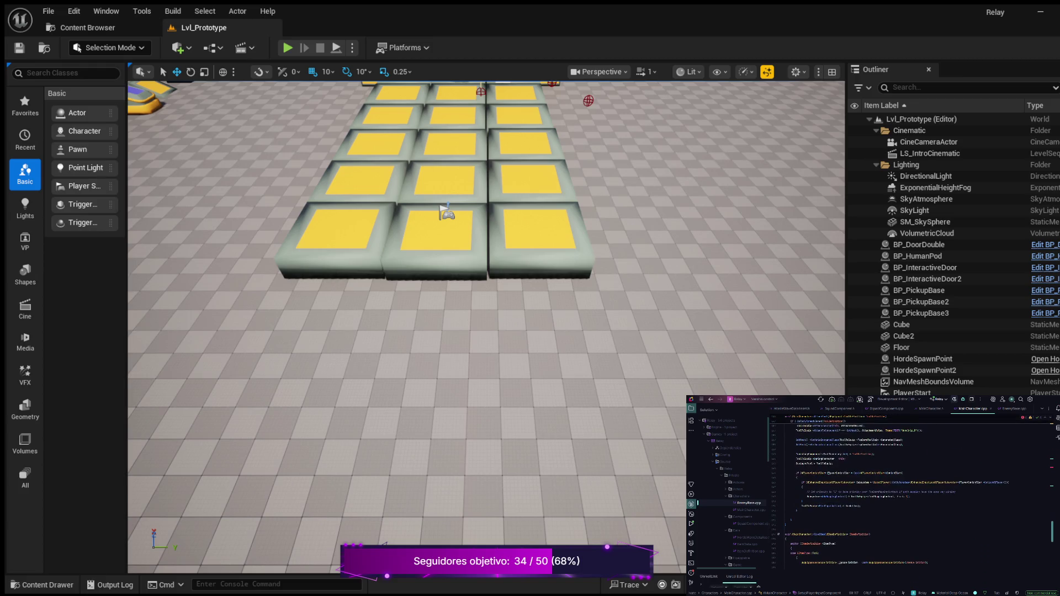
scroll(910, 492, down, 8)
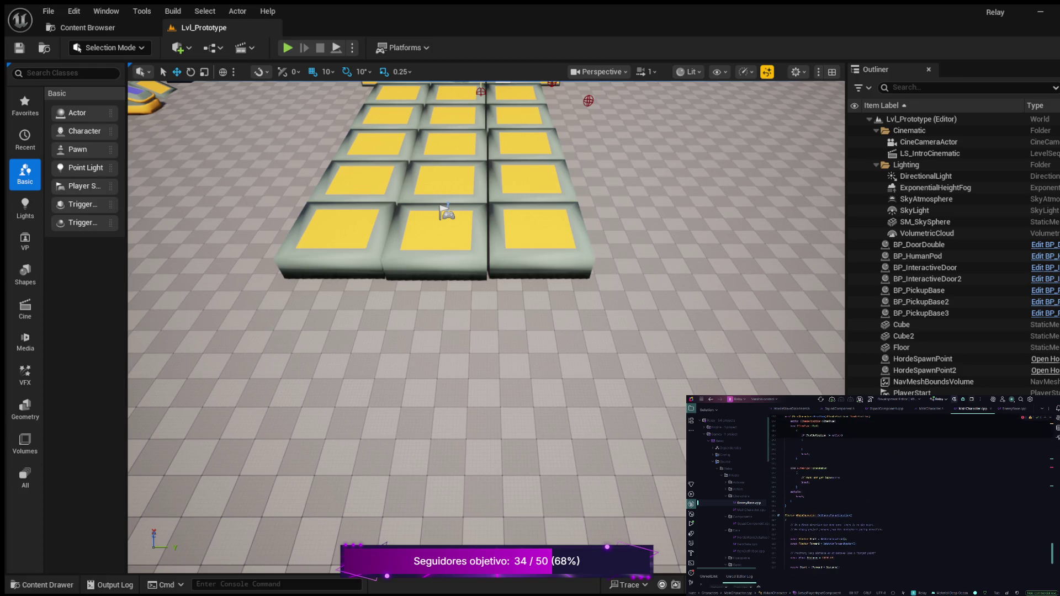
scroll(911, 491, up, 6)
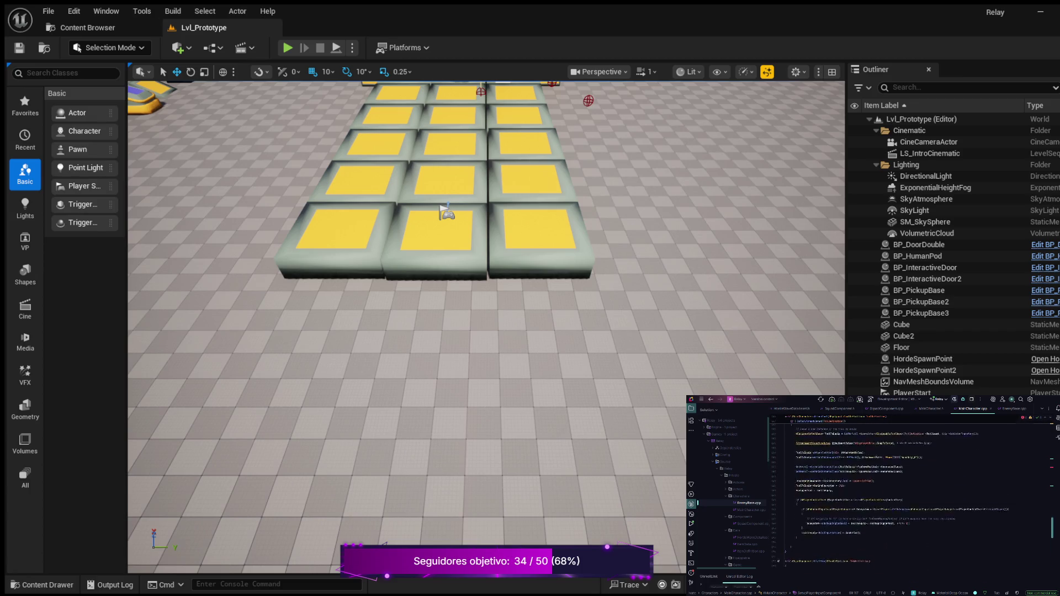
scroll(911, 491, up, 4)
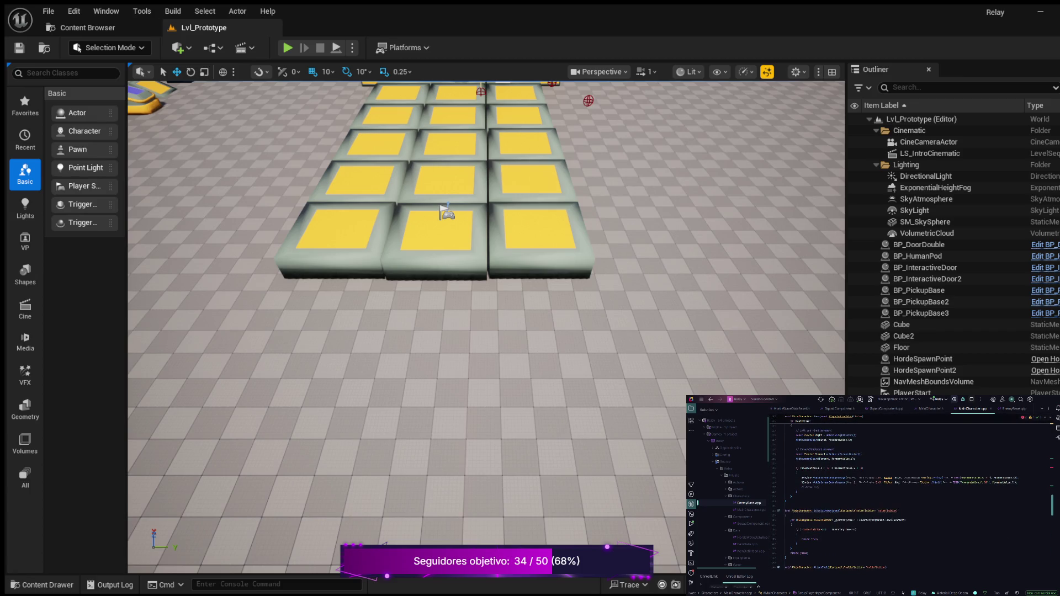
scroll(911, 491, up, 6)
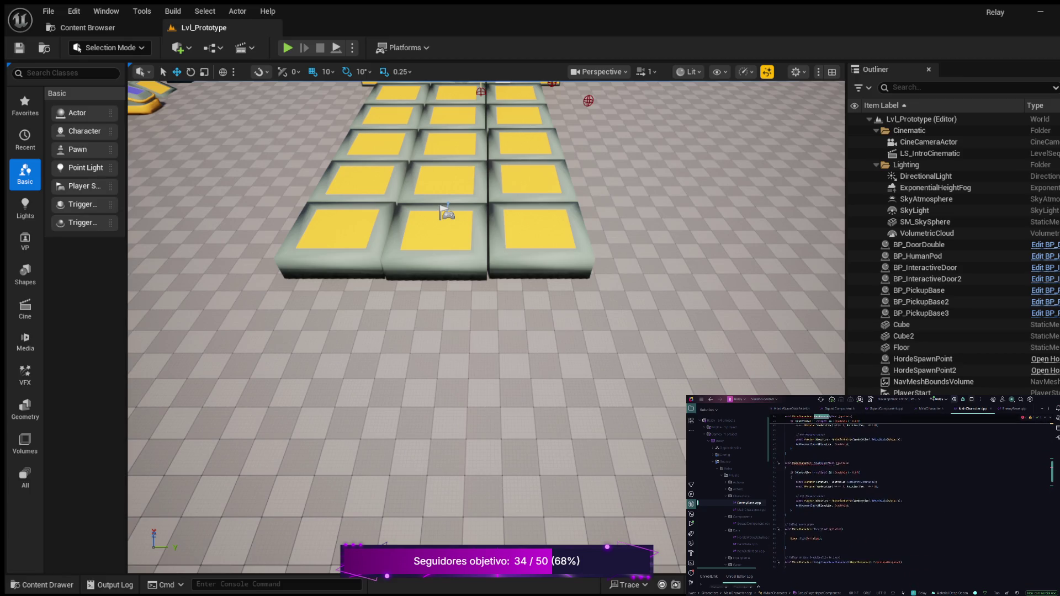
scroll(910, 491, up, 4)
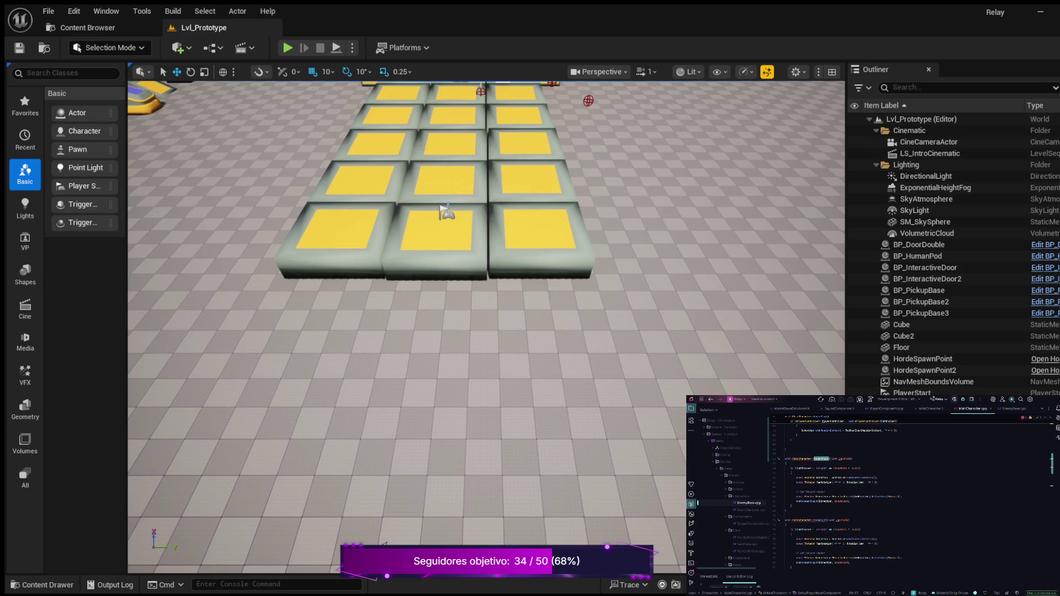
scroll(911, 491, up, 5)
click(790, 501)
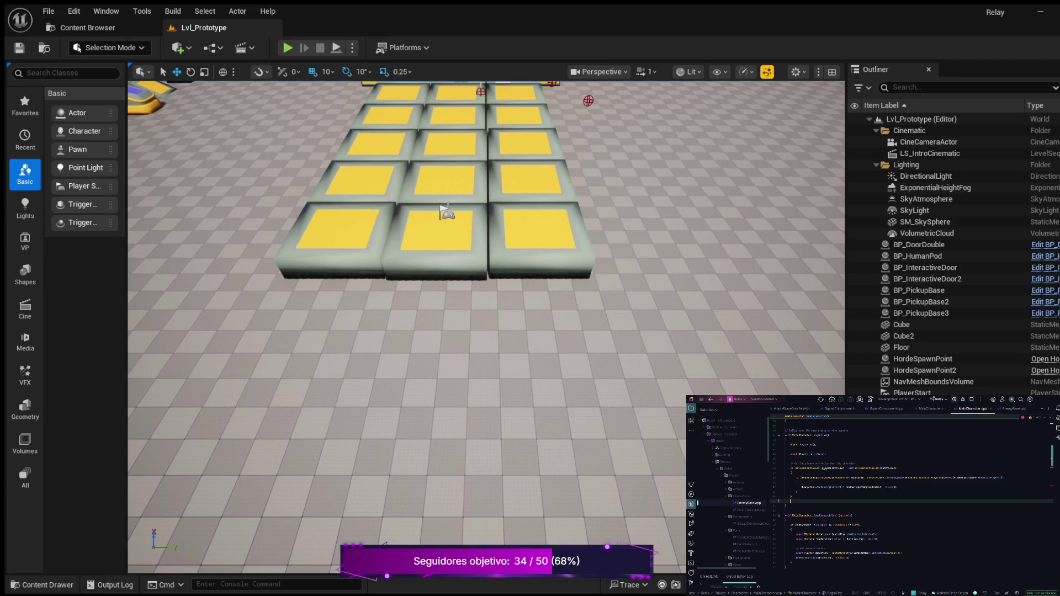
- Rename the MoveRight declaration in MainCharacter.h to OnMoveRight
key(ctrl+alt+Home)
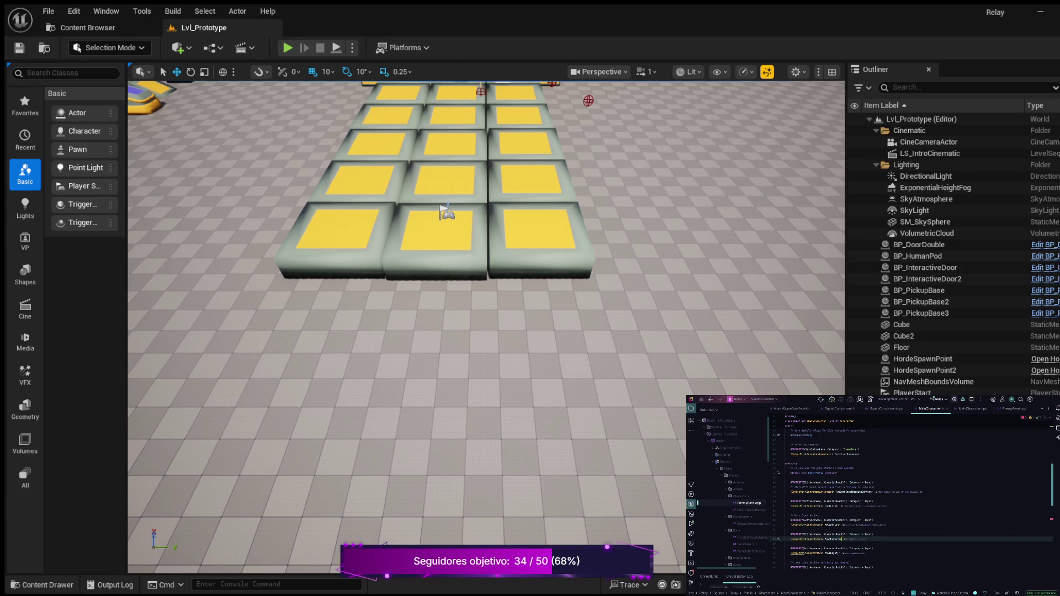
scroll(910, 497, down, 5)
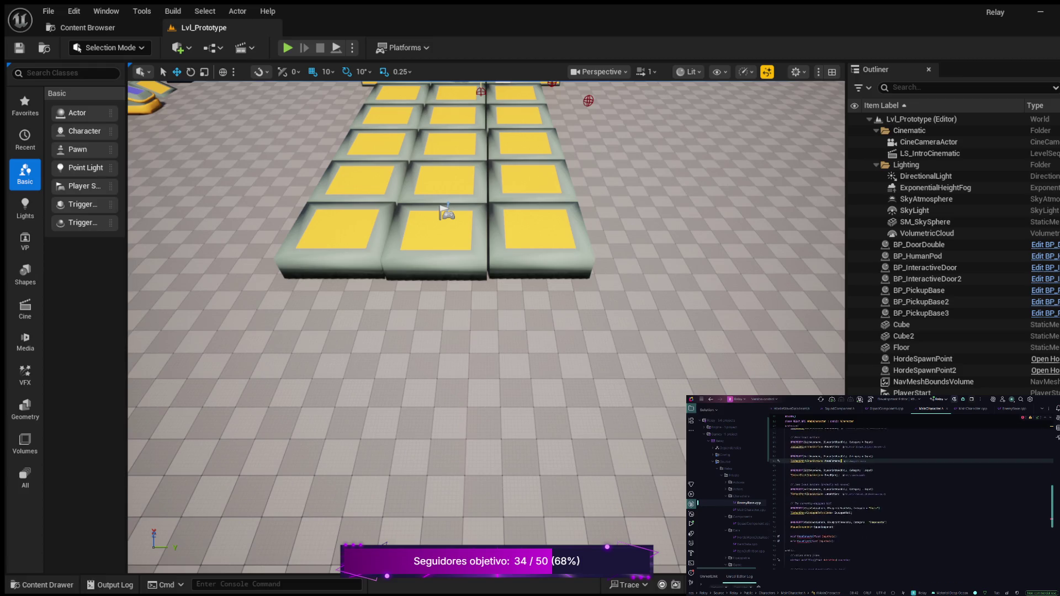
click(804, 529)
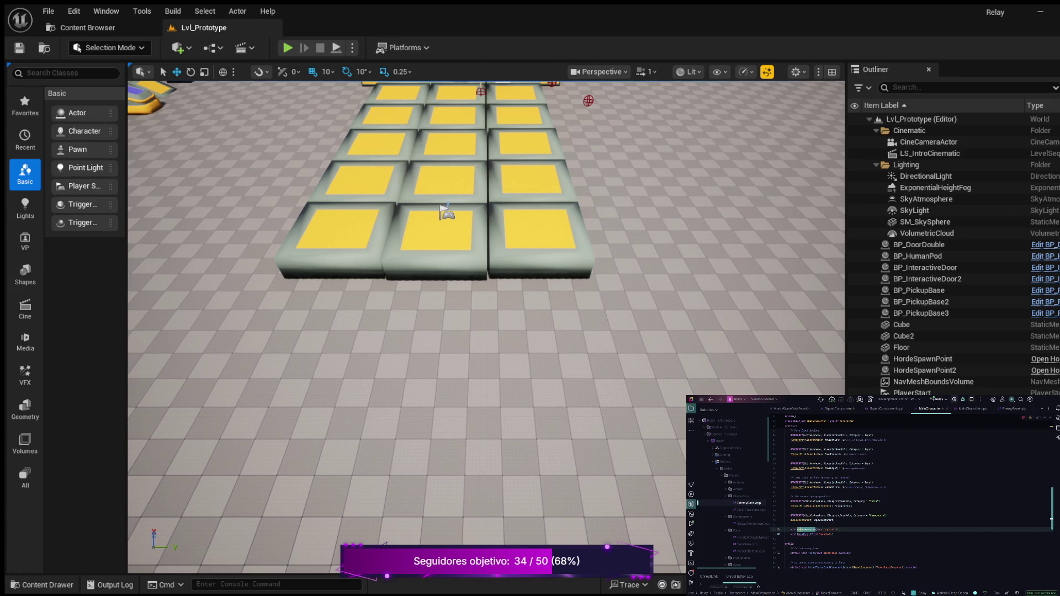
click(803, 534)
text(On)
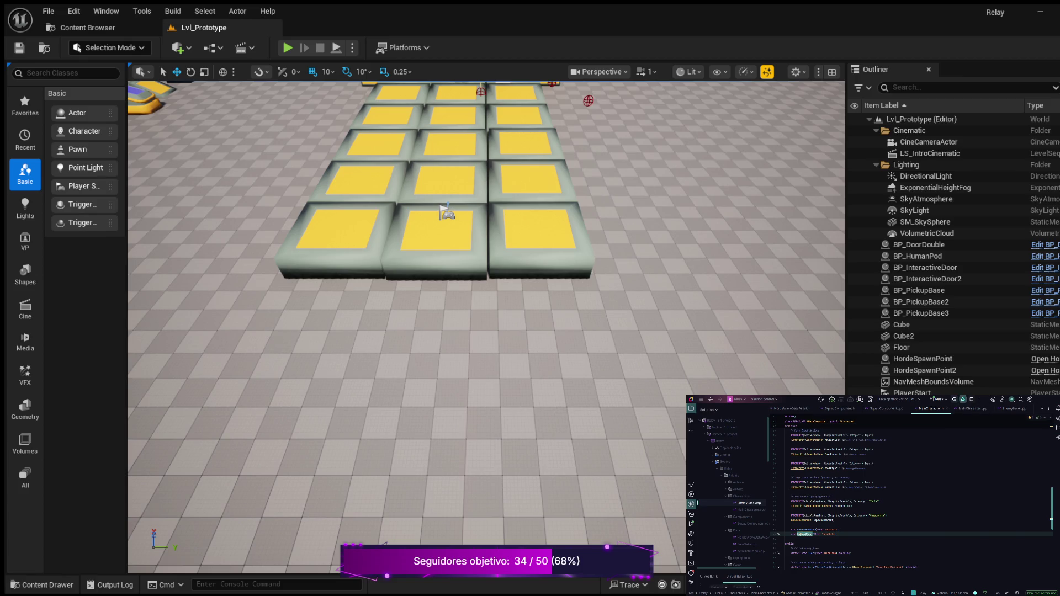
- Rename the MoveForward and MoveRight definitions in MainCharacter.cpp to OnMoveForward and OnMoveRight
click(973, 408)
click(821, 516)
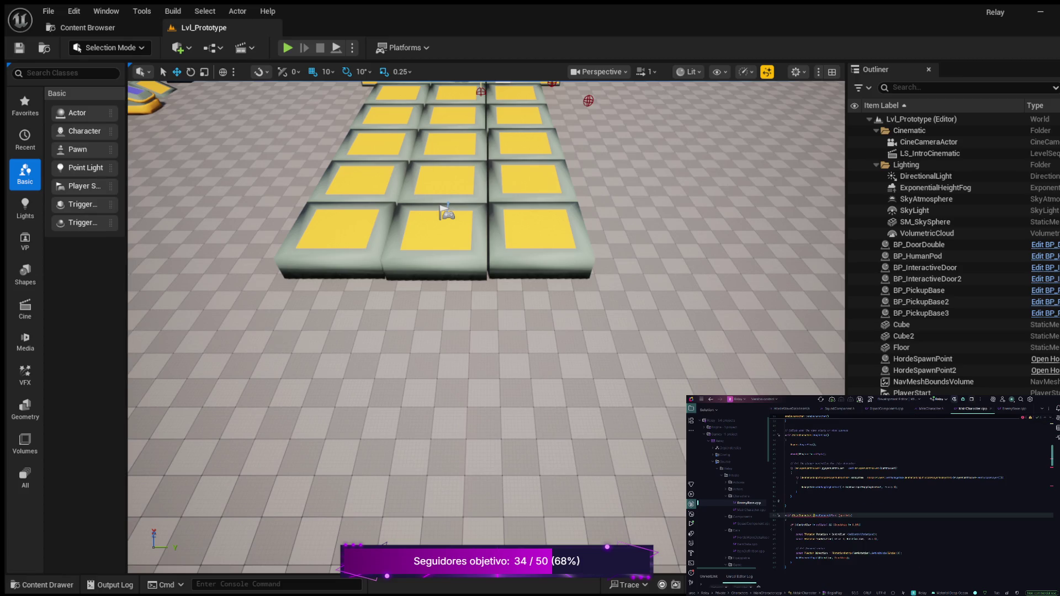
text(On)
scroll(911, 491, down, 3)
click(820, 520)
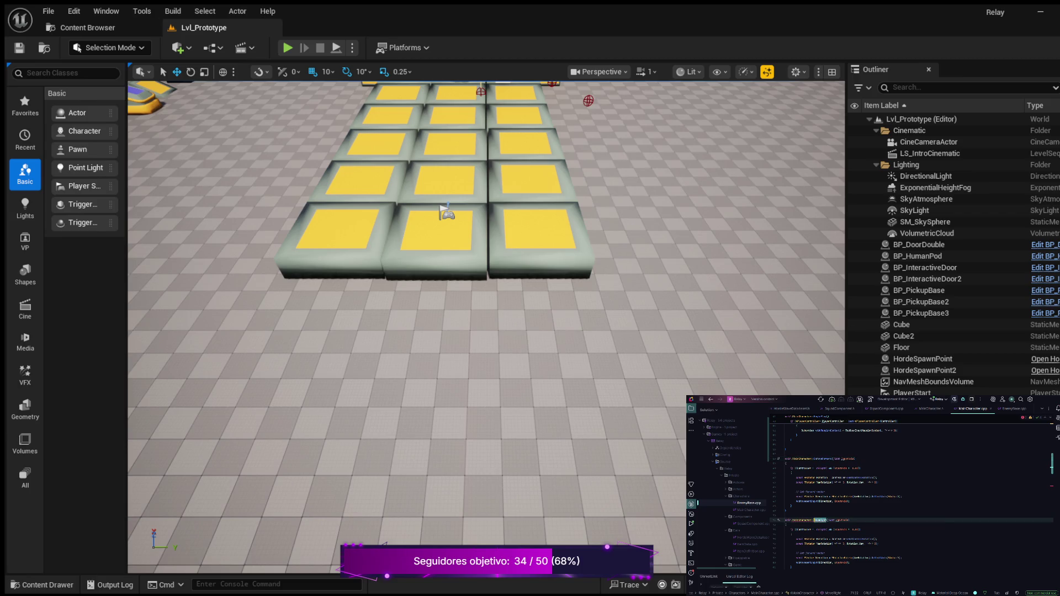
text(On)
scroll(910, 491, up, 1)
scroll(911, 491, up, 7)
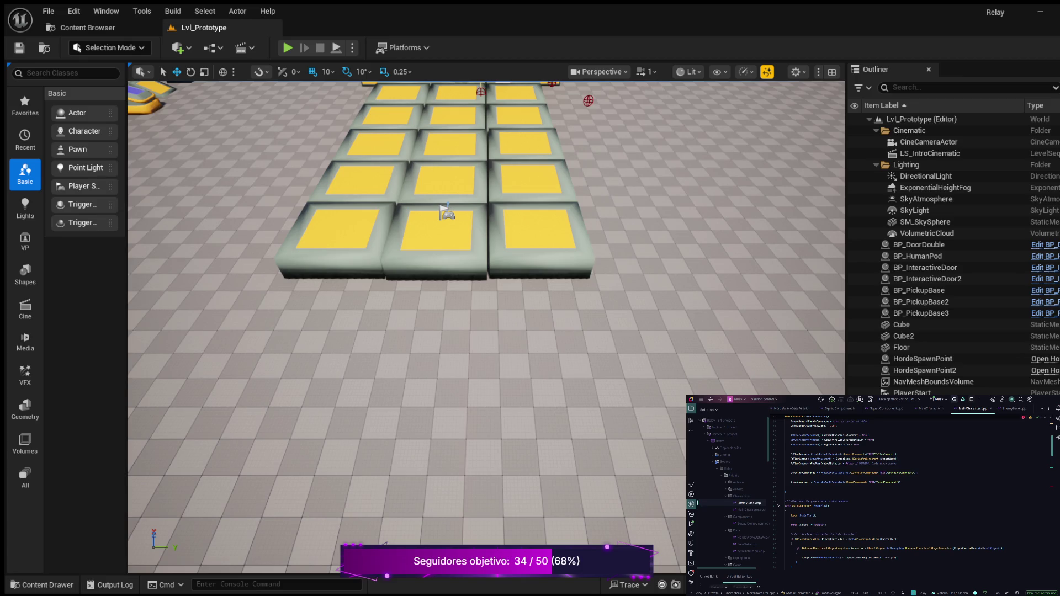
scroll(894, 491, down, 4)
scroll(894, 491, down, 8)
- Inspect the forward and right movement binding lines in SetupPlayerInputComponent
click(851, 513)
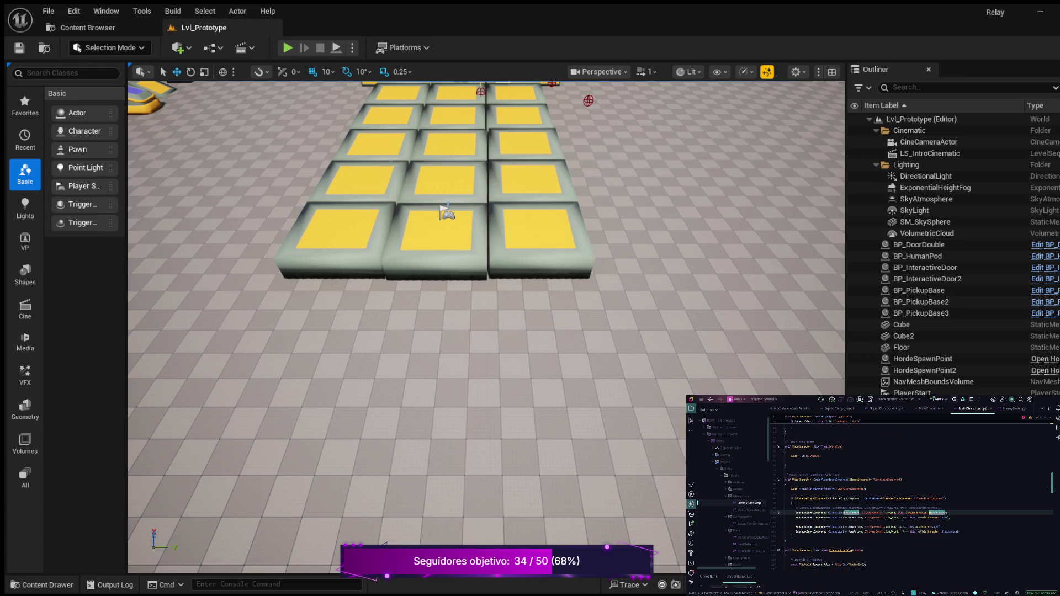
click(933, 517)
click(928, 517)
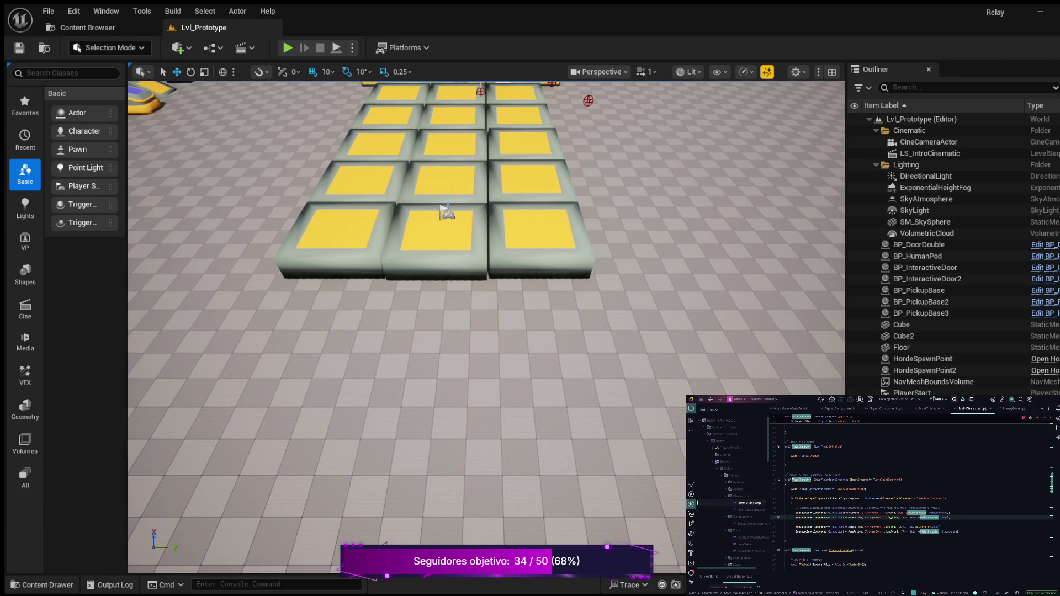
double_click(938, 512)
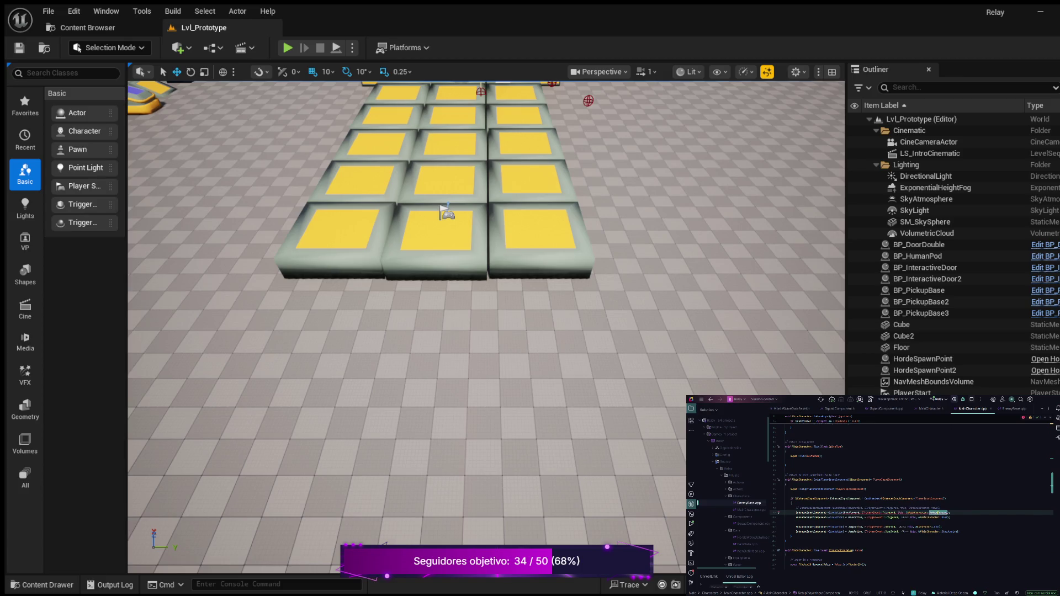
click(786, 494)
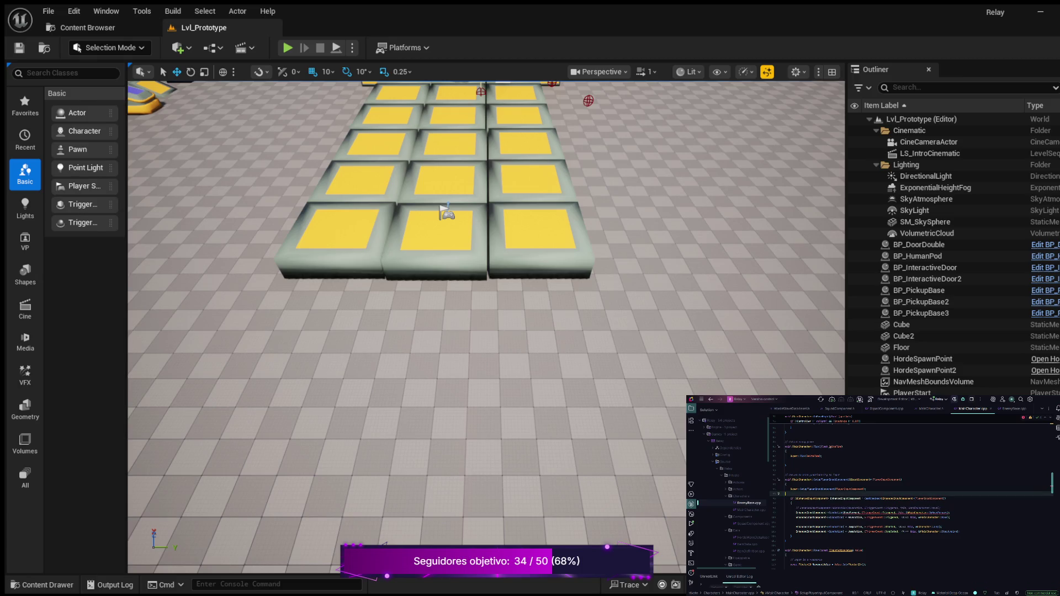
click(872, 512)
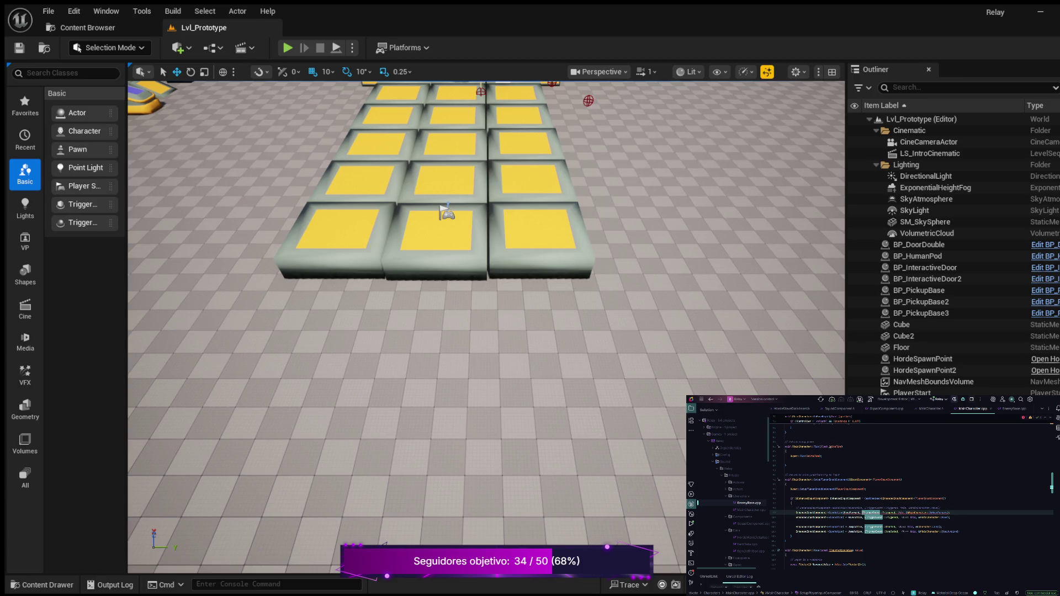
click(928, 517)
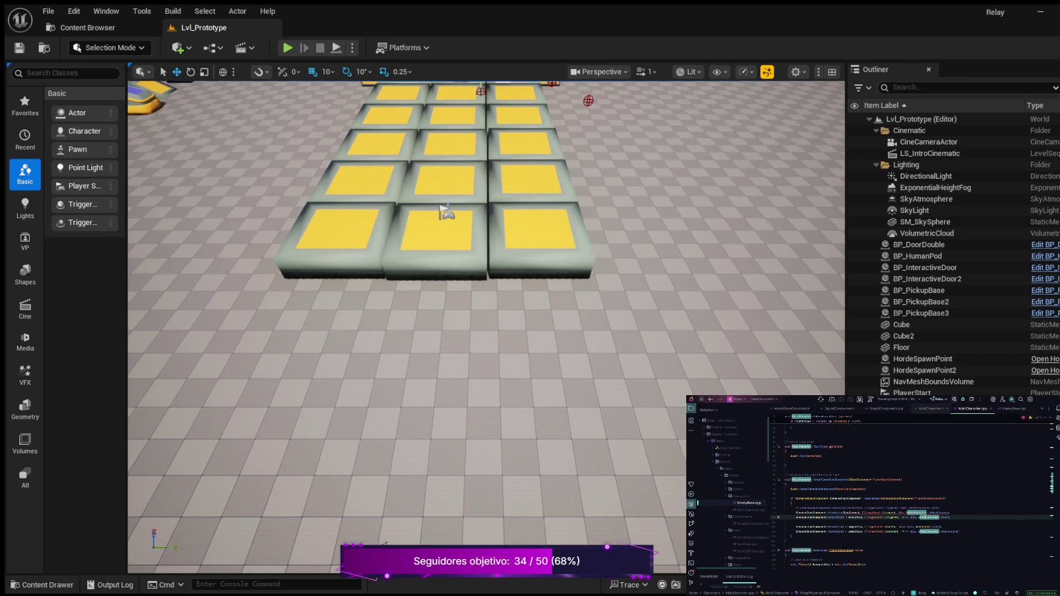
- Jump to MainCharacter.h and place the cursor on the DoMoveForward declaration
key(F12)
click(880, 501)
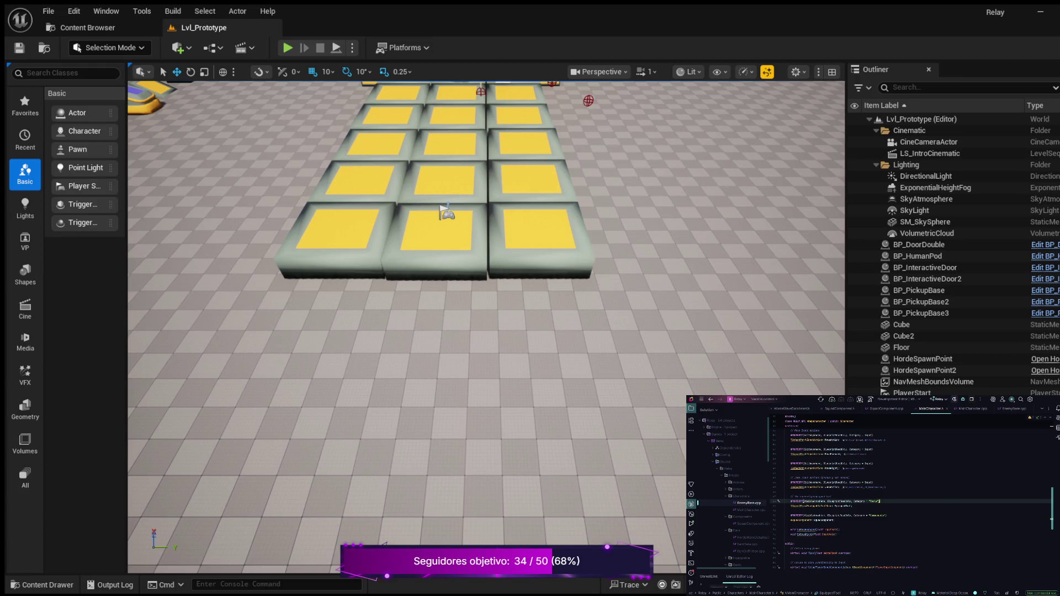
click(806, 530)
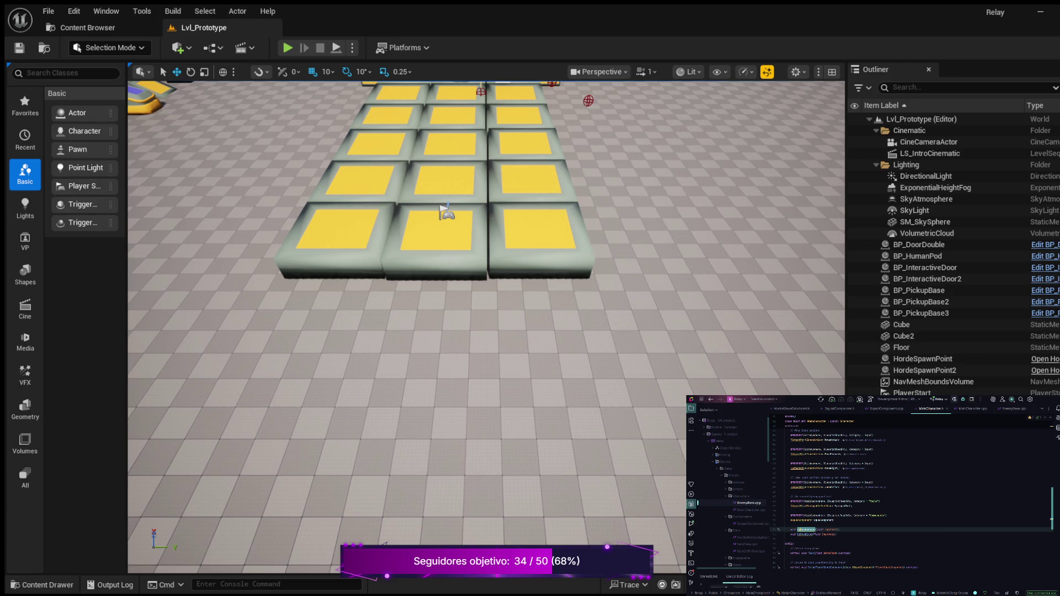